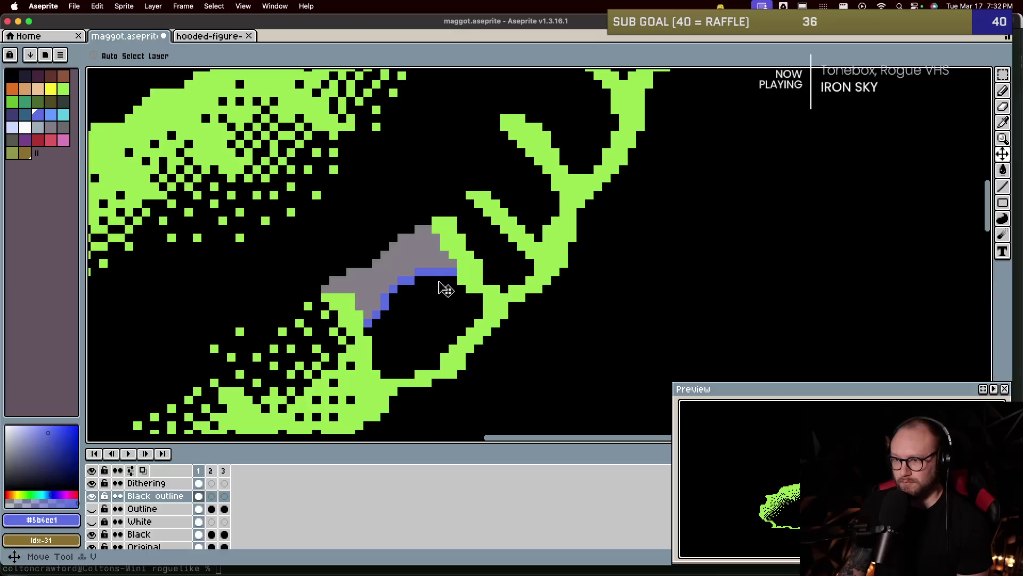
Trace a closed blue pencil outline around the leg-joint hole, then bucket-fill it solid blue
{"action": "key", "text": "b"}
{"action": "left_click", "coordinate": [437, 281]}
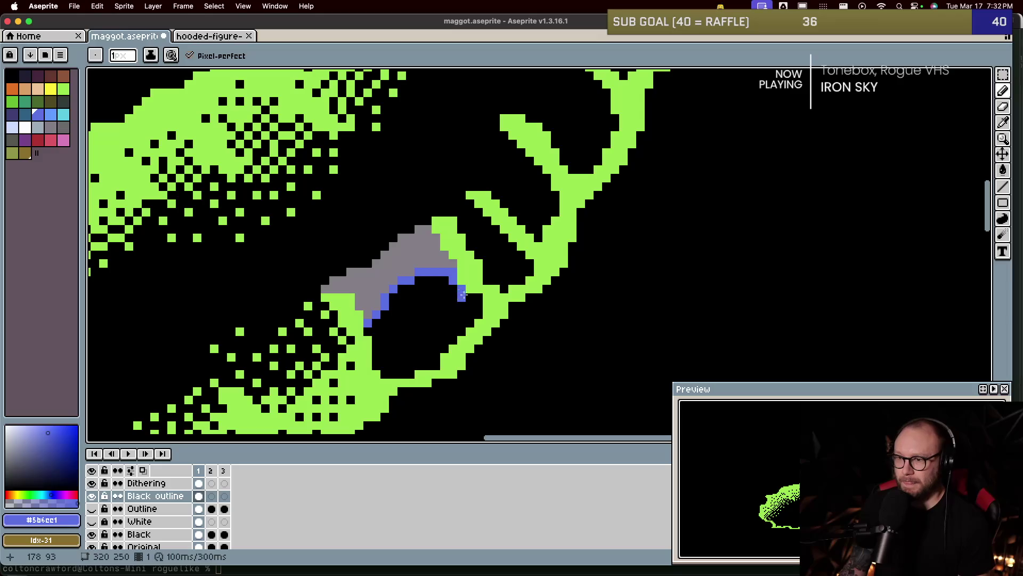
{"action": "mouse_move", "coordinate": [470, 297]}
{"action": "left_mouse_down"}
{"action": "mouse_move", "coordinate": [480, 314]}
{"action": "mouse_move", "coordinate": [435, 348]}
{"action": "left_mouse_up"}
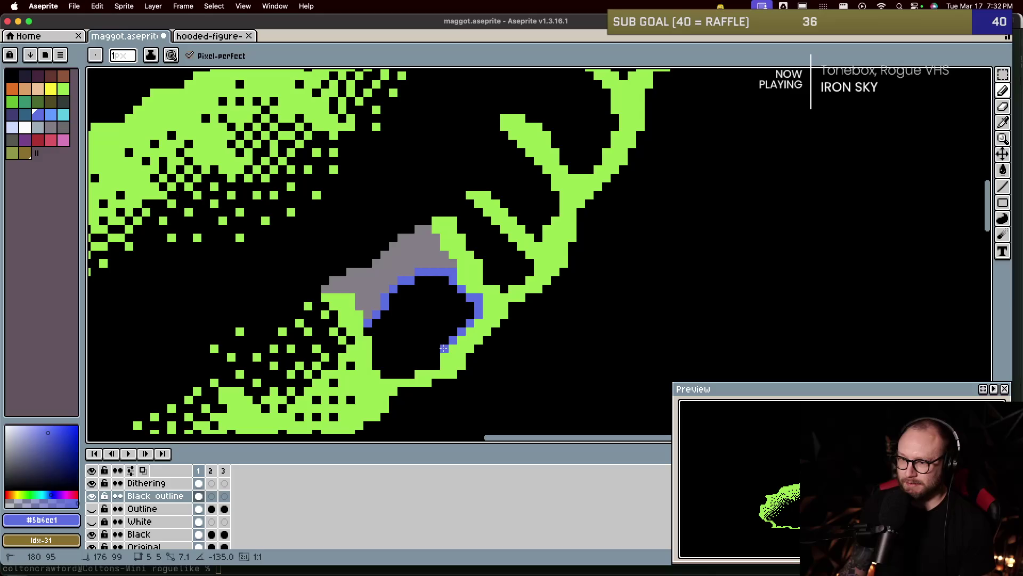
{"action": "left_click", "coordinate": [436, 356], "text": "shift"}
{"action": "left_click", "coordinate": [416, 368], "text": "shift"}
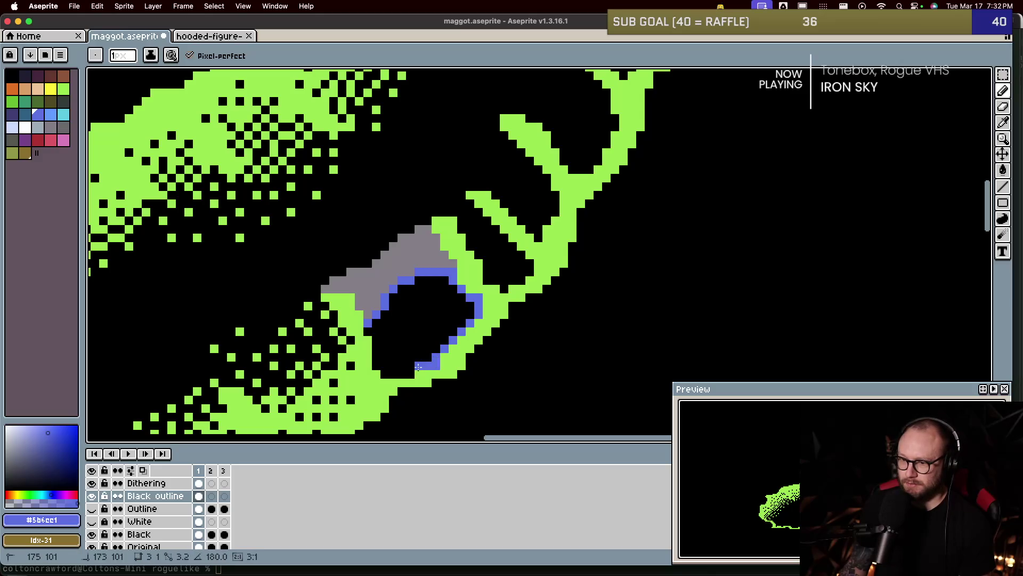
{"action": "left_click", "coordinate": [381, 373], "text": "shift"}
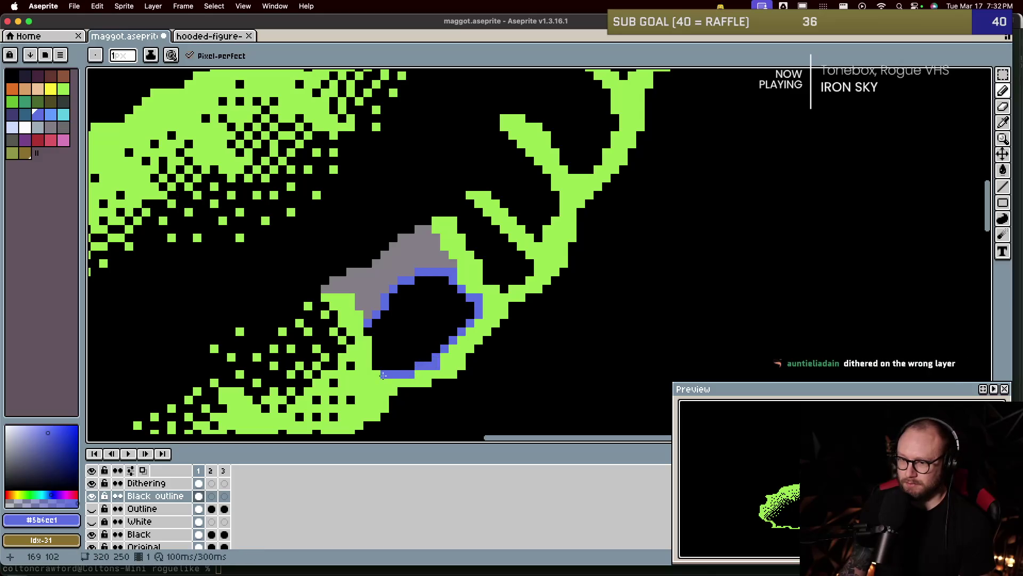
{"action": "left_click", "coordinate": [374, 330], "text": "shift"}
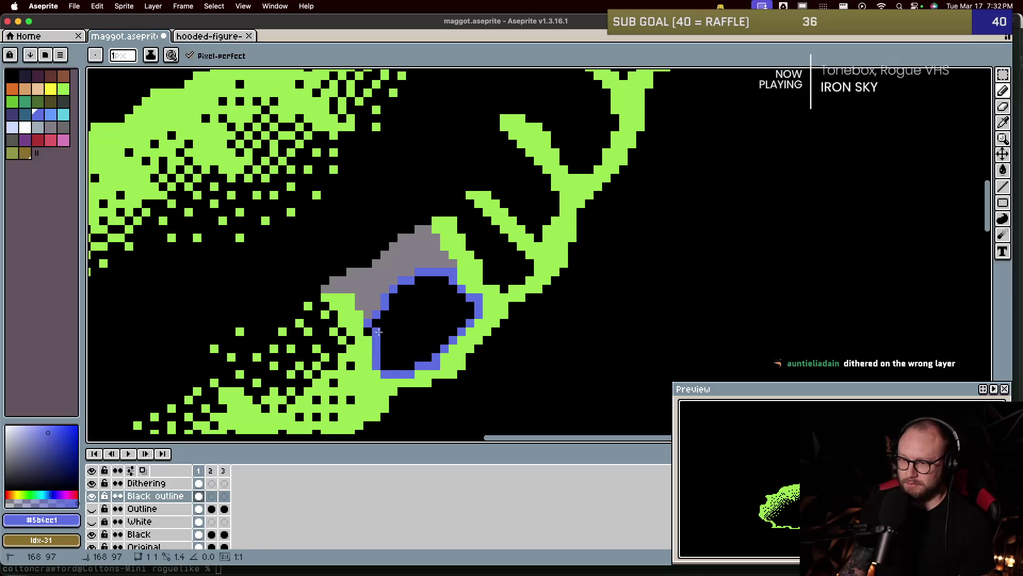
{"action": "key", "text": "g"}
{"action": "left_click", "coordinate": [399, 320]}
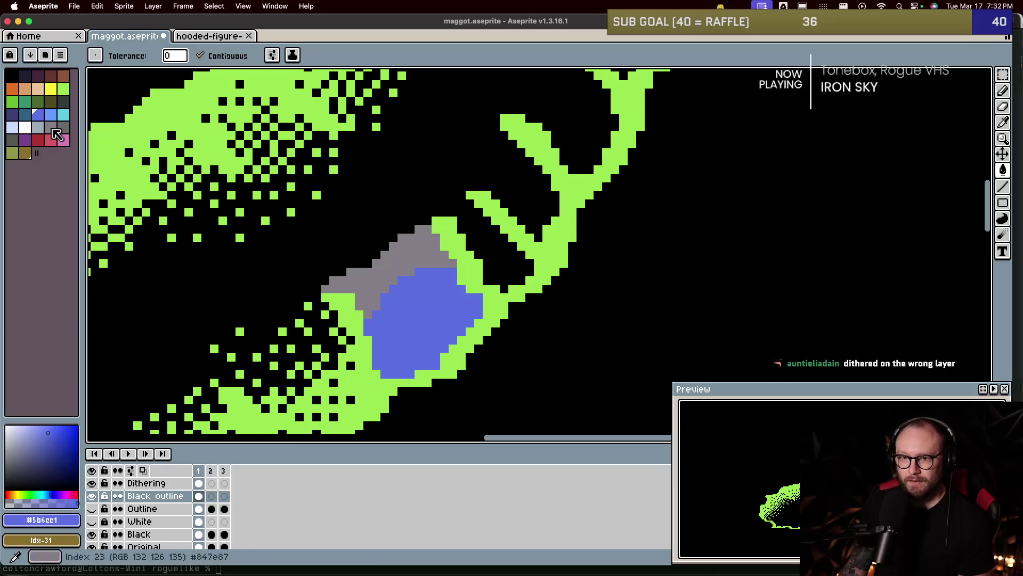
Pencil grey dither pixels along the top edge of the blue fill, undoing a stray grey fill
{"action": "left_click", "coordinate": [51, 127]}
{"action": "left_click", "coordinate": [426, 271]}
{"action": "scroll", "coordinate": [418, 277], "scroll_direction": "up", "scroll_amount": 3}
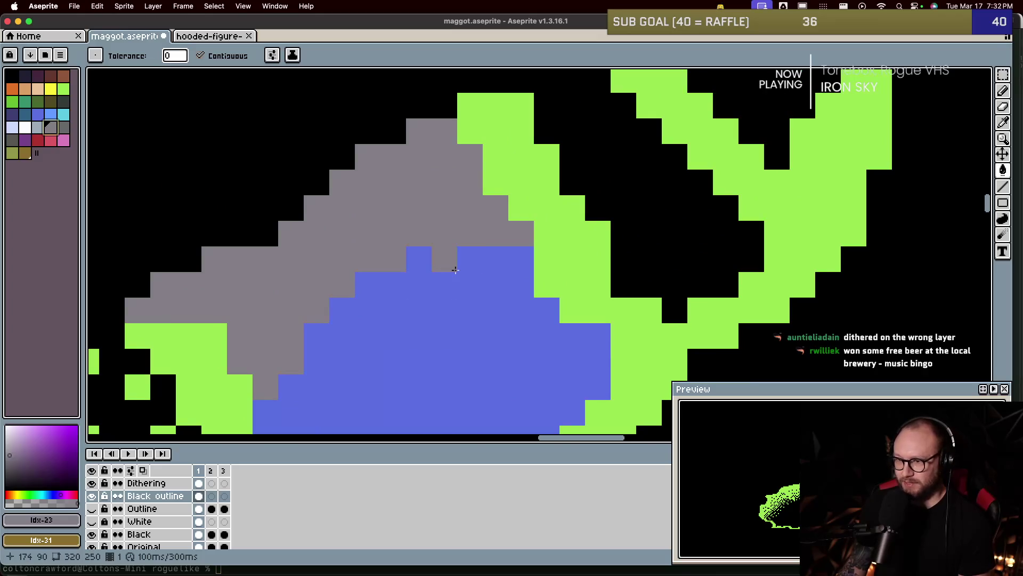
{"action": "left_click", "coordinate": [456, 270]}
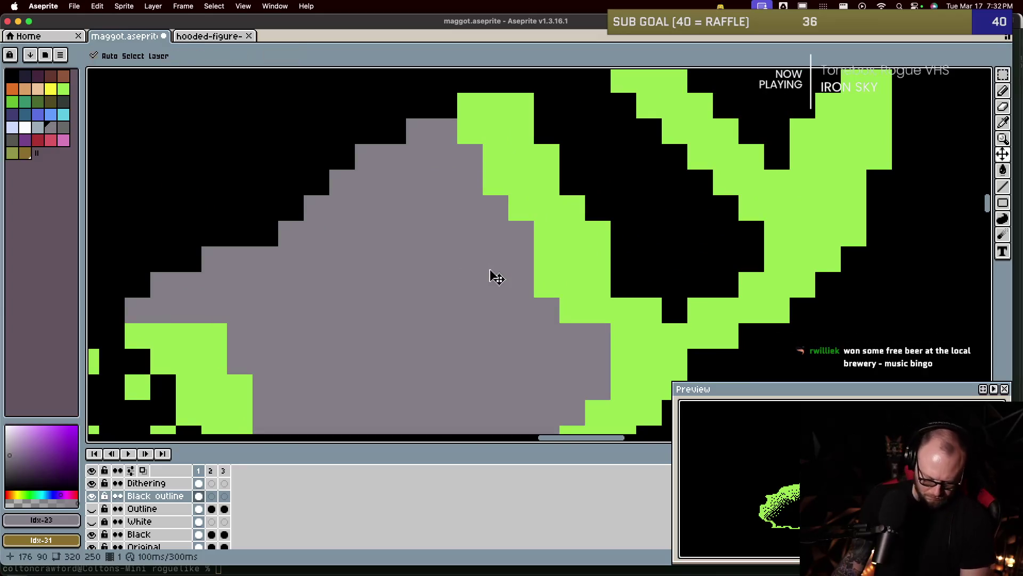
{"action": "key", "text": "ctrl+z"}
{"action": "key", "text": "b"}
{"action": "left_click", "coordinate": [464, 272]}
{"action": "key", "text": "ctrl+z"}
{"action": "left_click", "coordinate": [448, 264]}
{"action": "left_click", "coordinate": [486, 266]}
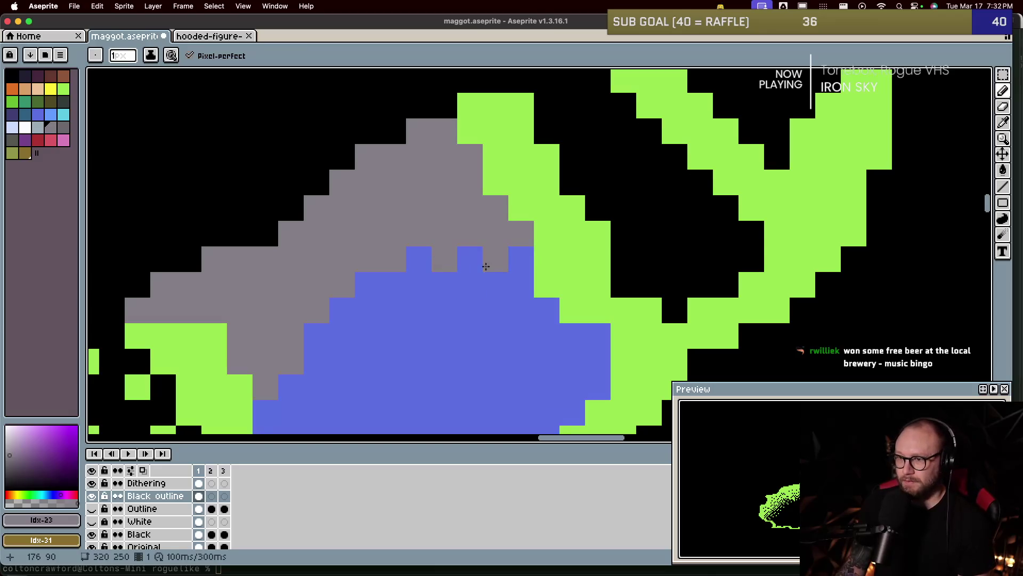
Dot blue pixels into the grey band to start the checker pattern
{"action": "left_click", "coordinate": [497, 287], "text": "alt"}
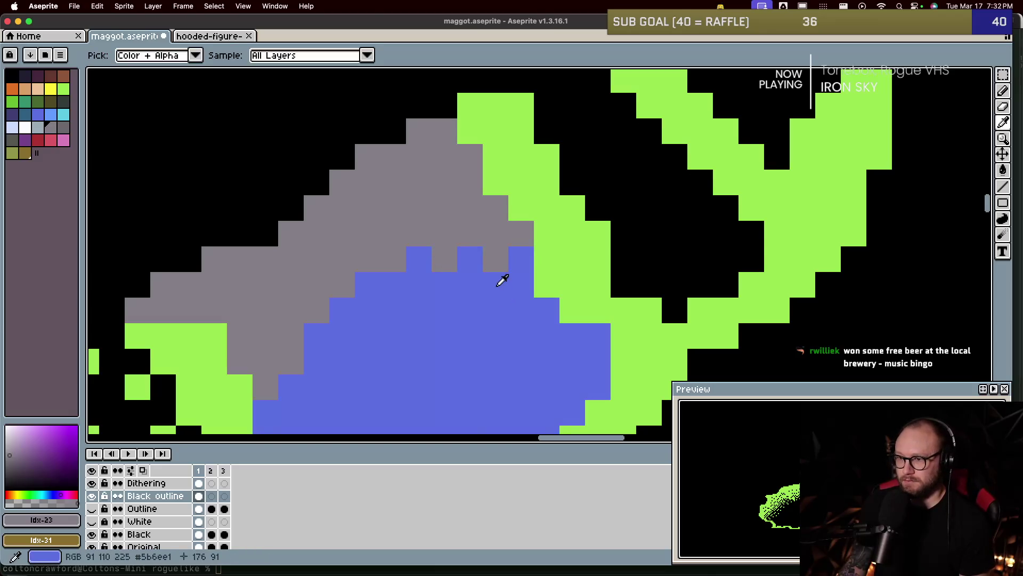
{"action": "left_click", "coordinate": [468, 238]}
{"action": "key", "text": "ctrl+z"}
{"action": "left_click", "coordinate": [496, 234]}
{"action": "left_click", "coordinate": [445, 241]}
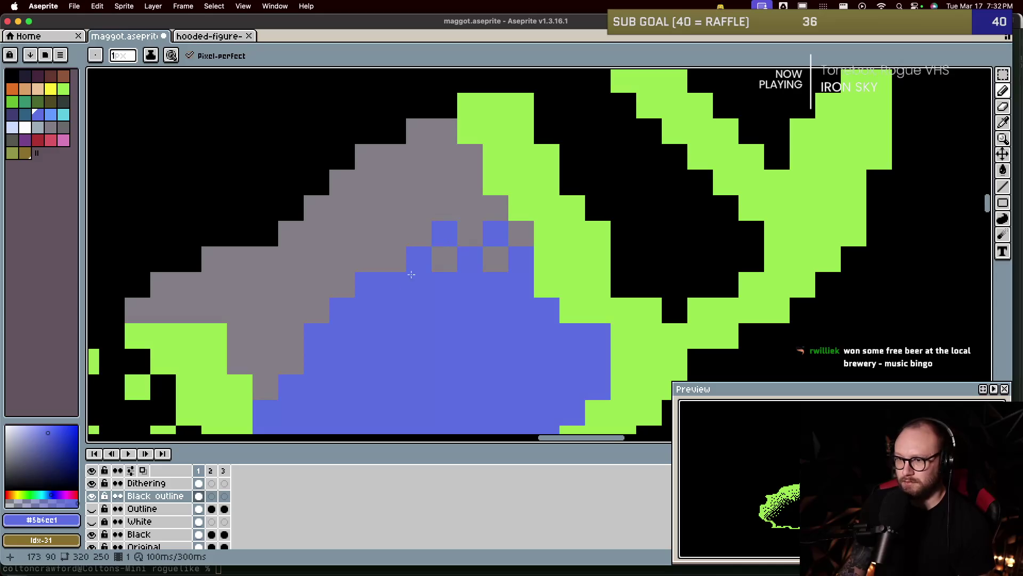
{"action": "left_click", "coordinate": [394, 261]}
{"action": "key", "text": "ctrl+z"}
{"action": "left_click", "coordinate": [375, 260]}
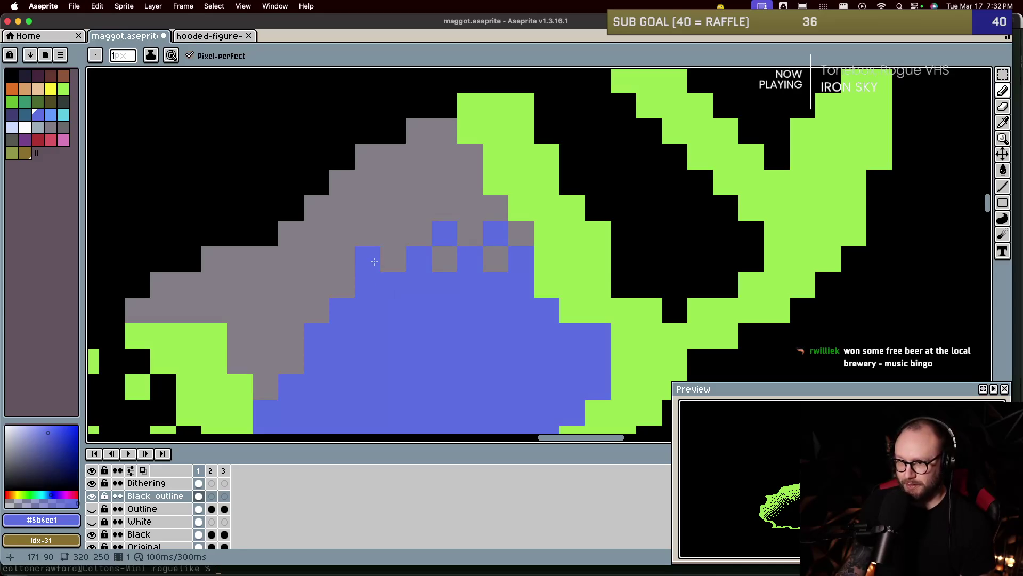
Alternate grey and blue pixels further left along the grey/blue boundary
{"action": "left_click", "coordinate": [388, 228], "text": "alt"}
{"action": "left_click", "coordinate": [371, 290]}
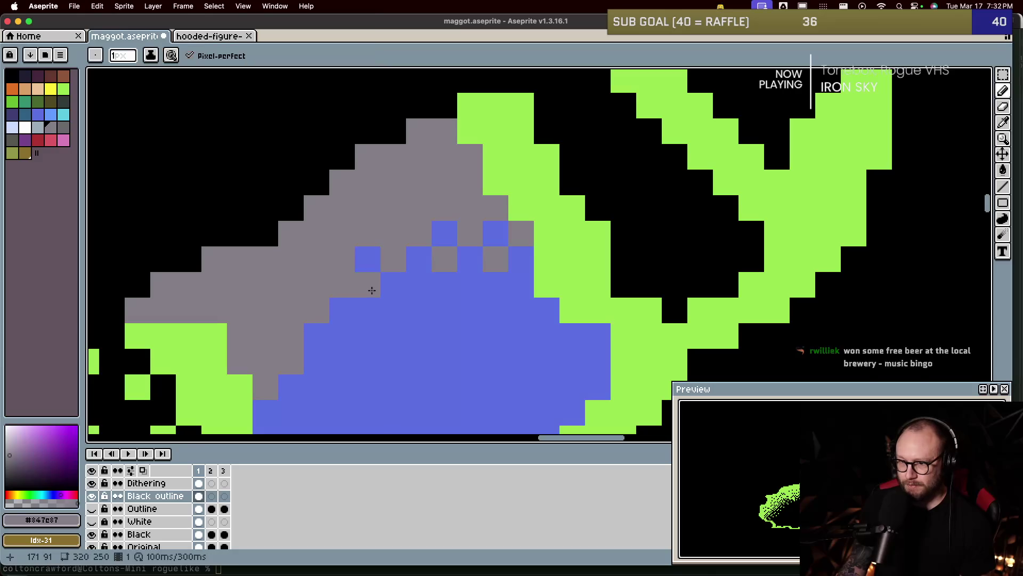
{"action": "left_click", "coordinate": [343, 331]}
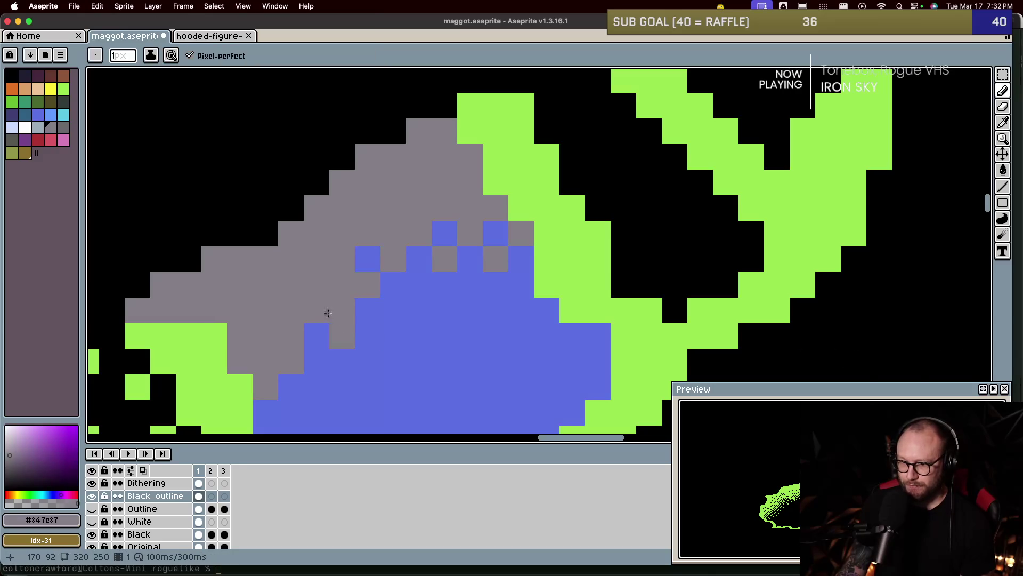
{"action": "left_click", "coordinate": [386, 304], "text": "alt"}
{"action": "left_click", "coordinate": [314, 288]}
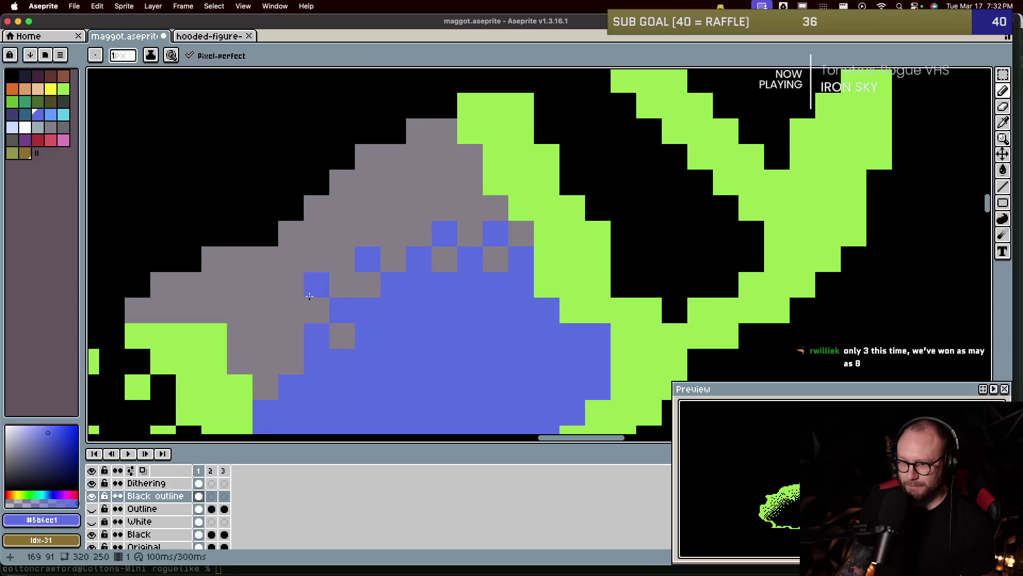
{"action": "left_click", "coordinate": [313, 285]}
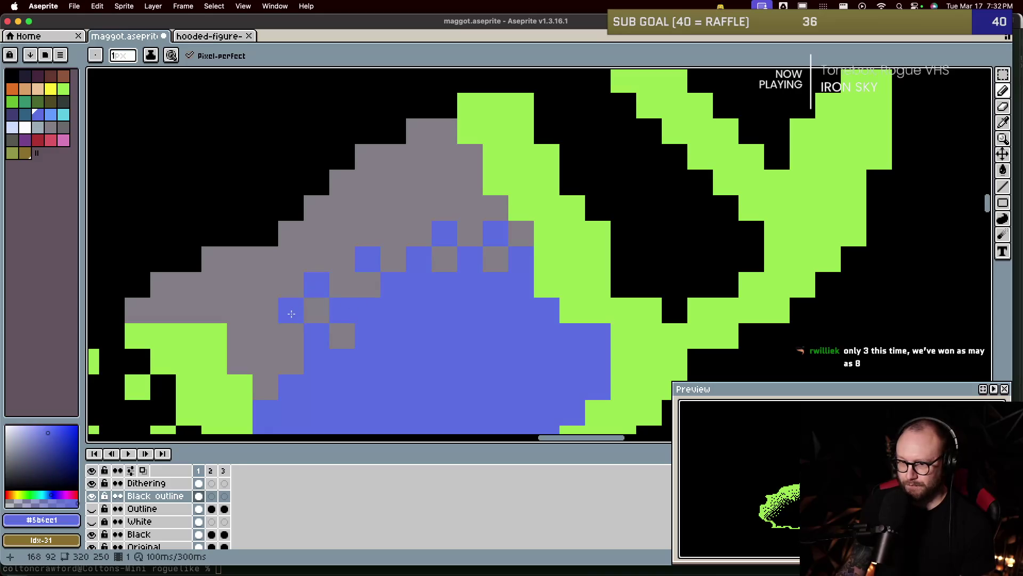
Extend the grey/blue checker along the lower boundary, undoing stray grey pixels
{"action": "key", "text": "alt"}
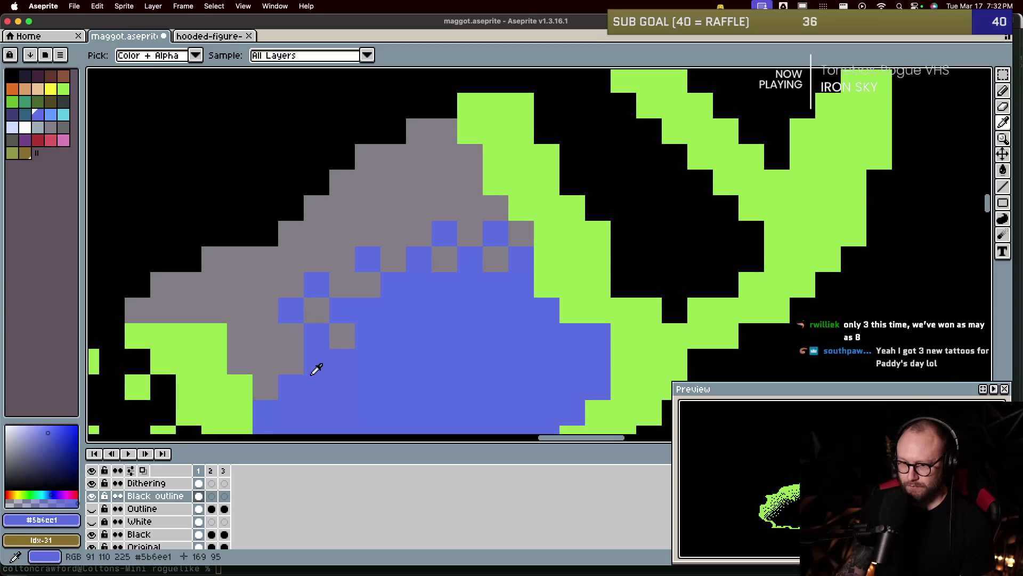
{"action": "left_click", "coordinate": [288, 355], "text": "alt"}
{"action": "left_click", "coordinate": [311, 370]}
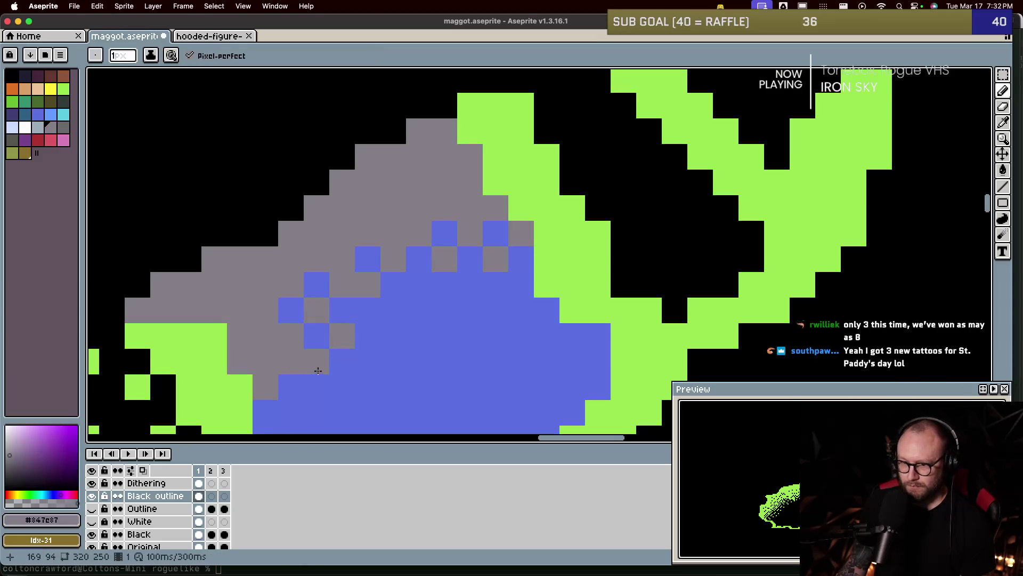
{"action": "left_click", "coordinate": [359, 361], "text": "alt"}
{"action": "left_click", "coordinate": [283, 366]}
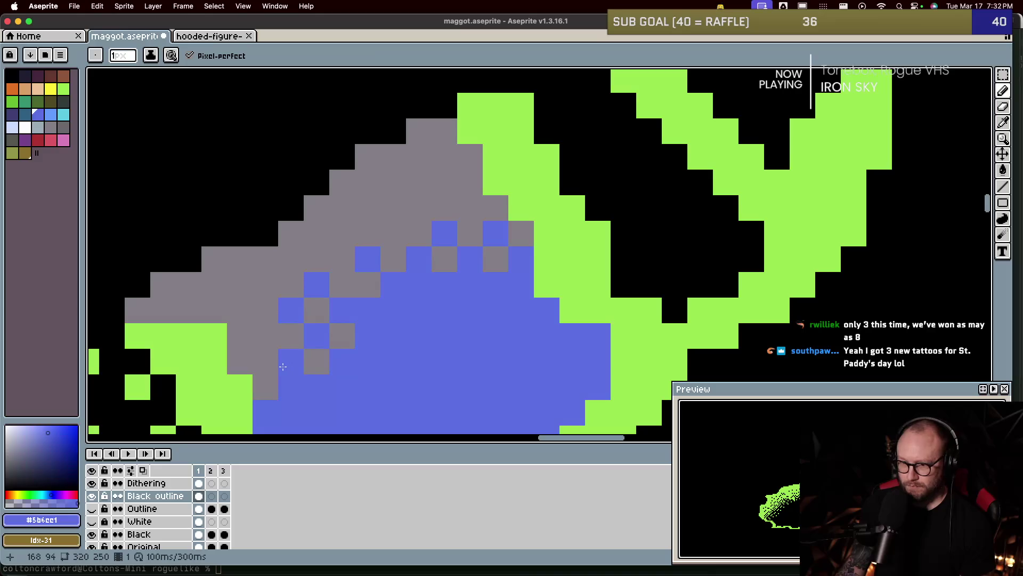
{"action": "left_click", "coordinate": [375, 280], "text": "alt"}
{"action": "left_click", "coordinate": [368, 310]}
{"action": "left_click", "coordinate": [433, 335]}
{"action": "key", "text": "ctrl+z"}
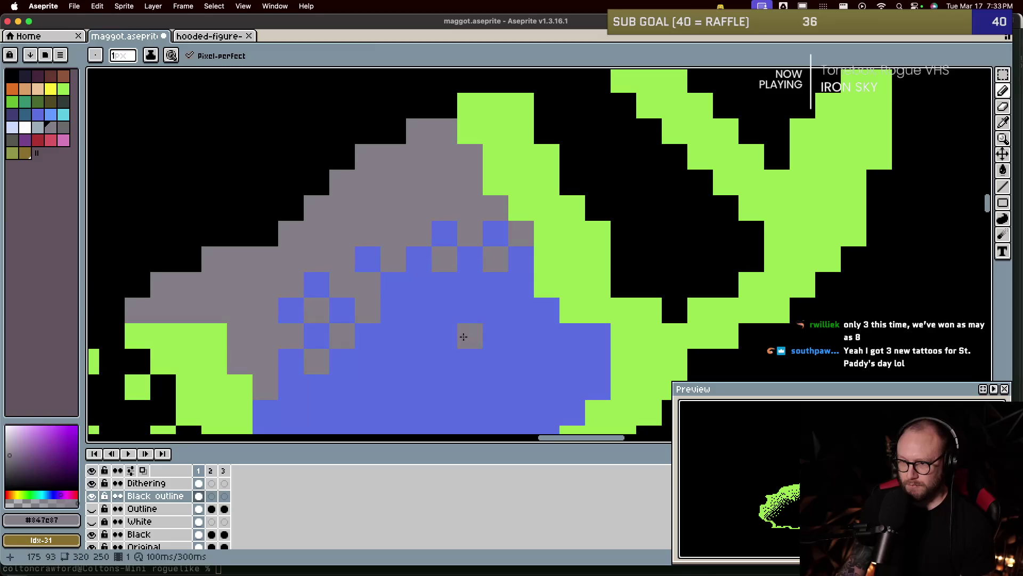
{"action": "key", "text": "ctrl+z"}
{"action": "left_click", "coordinate": [376, 287], "text": "alt"}
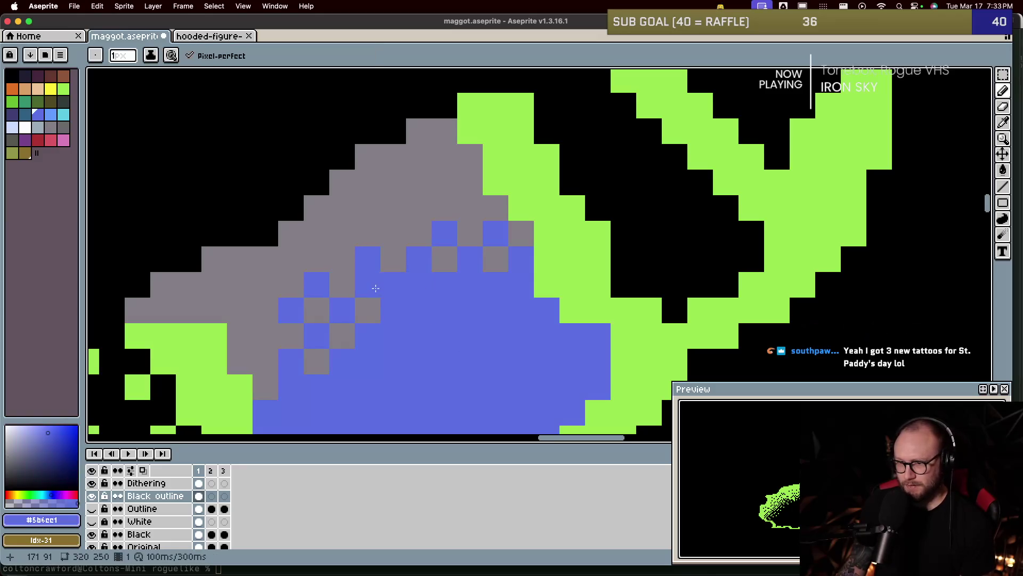
{"action": "scroll", "coordinate": [395, 353], "scroll_direction": "up", "scroll_amount": 2}
Refine the grey/blue dither along the upper edge of the blue fill
{"action": "scroll", "coordinate": [399, 354], "scroll_direction": "down", "scroll_amount": 3}
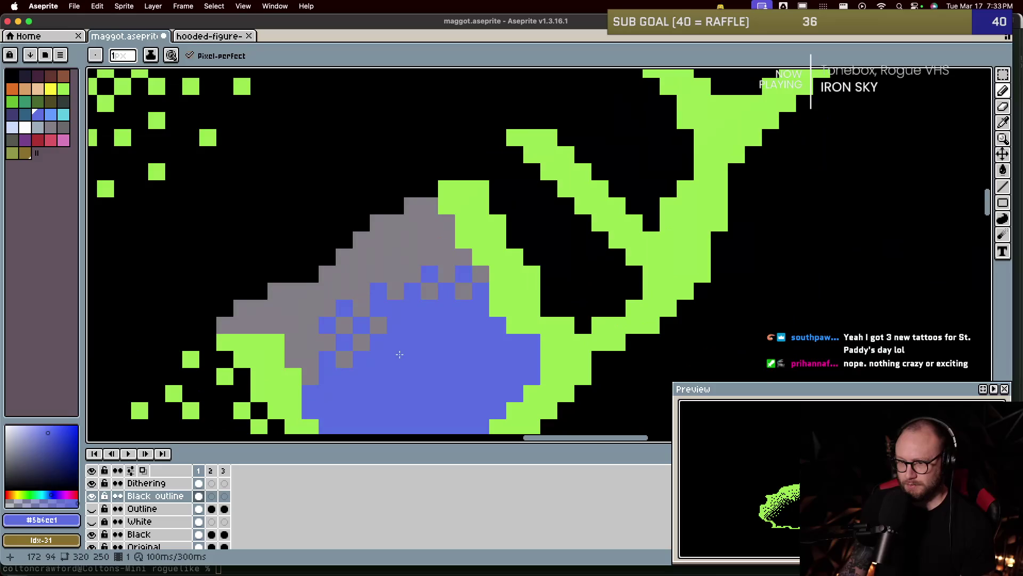
{"action": "scroll", "coordinate": [399, 354], "scroll_direction": "down", "scroll_amount": 3}
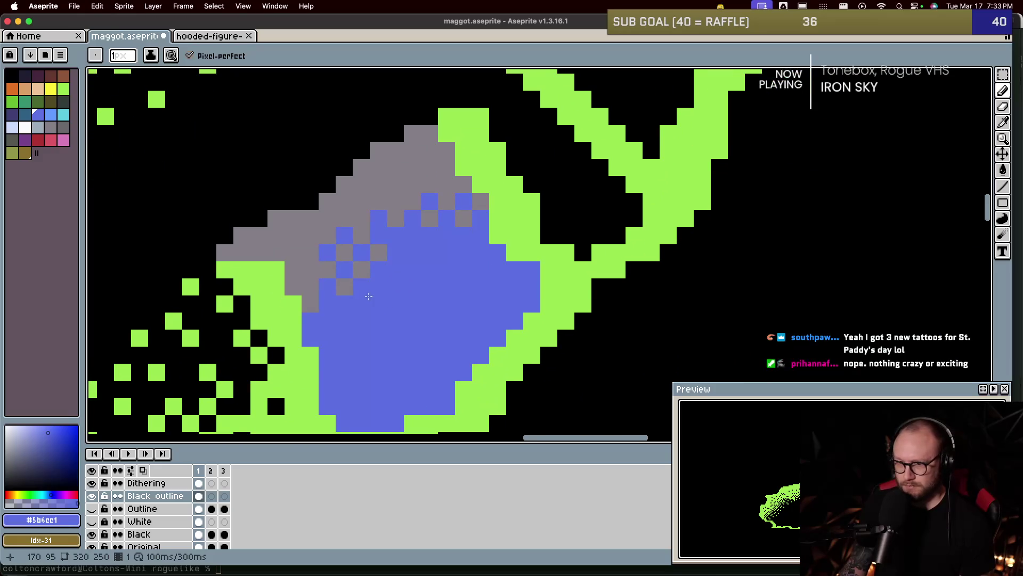
{"action": "left_click", "coordinate": [389, 250], "text": "alt"}
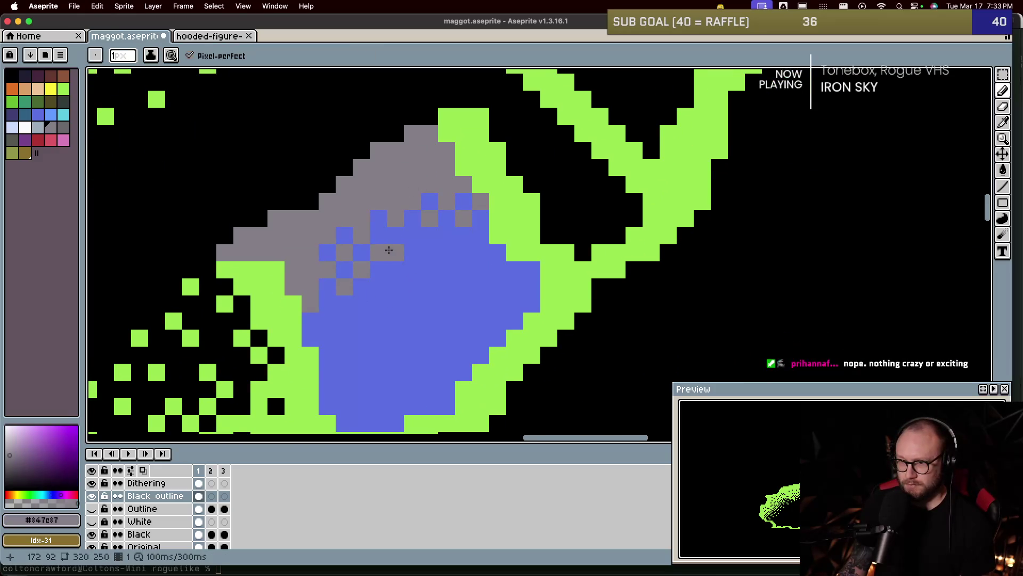
{"action": "left_click_drag", "start_coordinate": [388, 250], "coordinate": [397, 240]}
{"action": "left_click", "coordinate": [418, 241]}
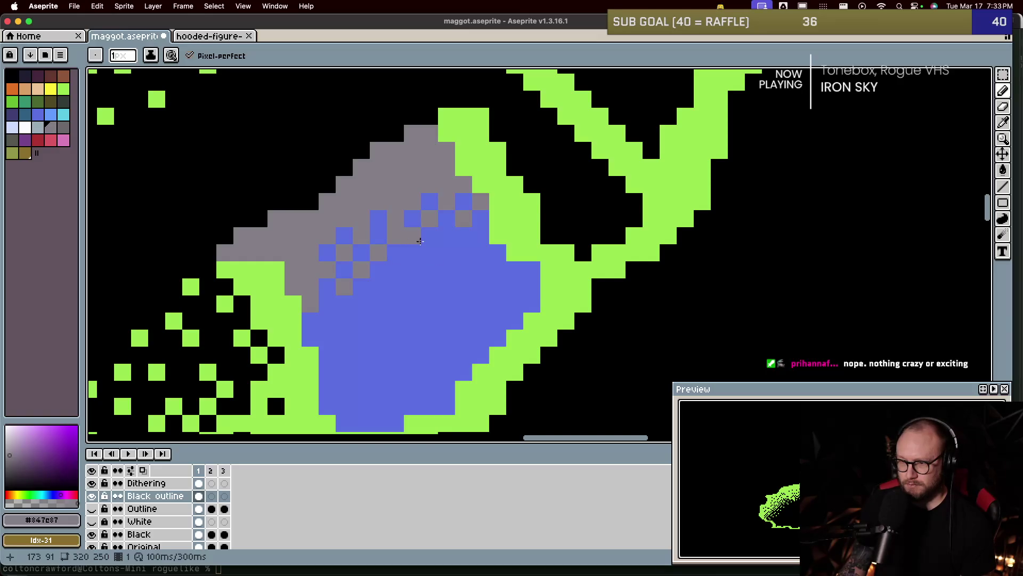
{"action": "left_click", "coordinate": [438, 211], "text": "alt"}
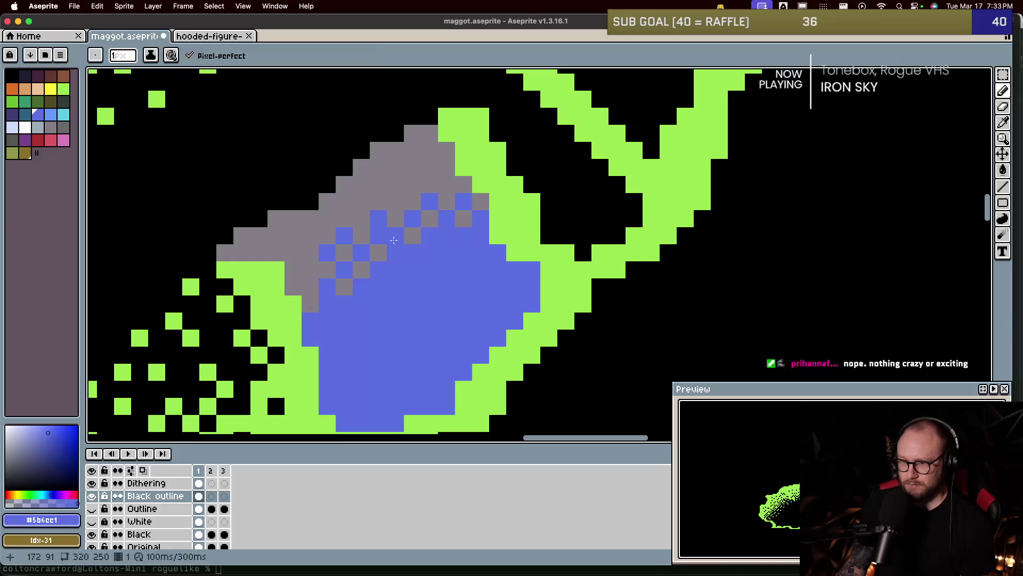
{"action": "left_click", "coordinate": [404, 194], "text": "alt"}
{"action": "left_click", "coordinate": [381, 235]}
{"action": "key", "text": "ctrl+z"}
{"action": "left_click", "coordinate": [391, 235]}
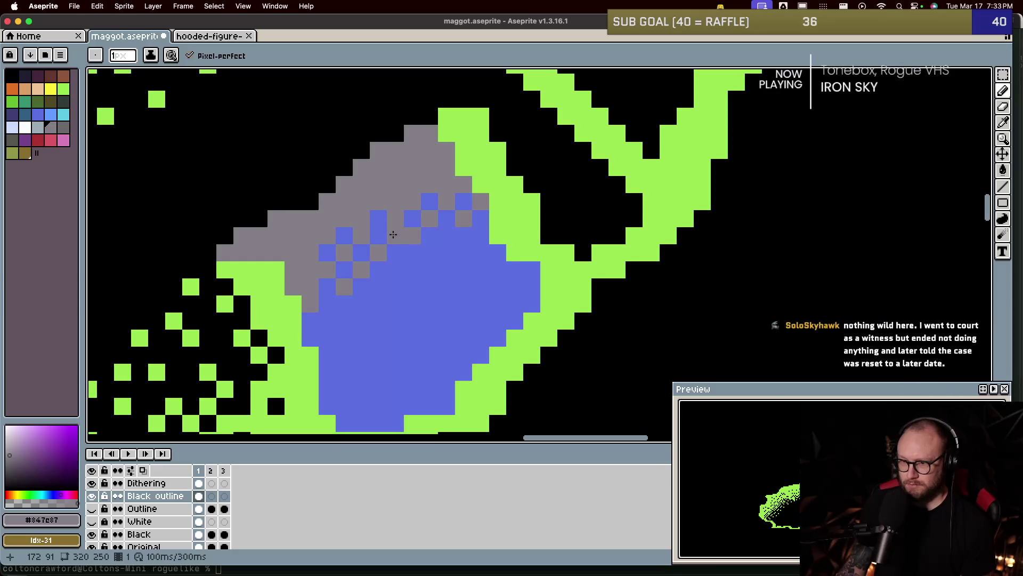
{"action": "left_click", "coordinate": [411, 254]}
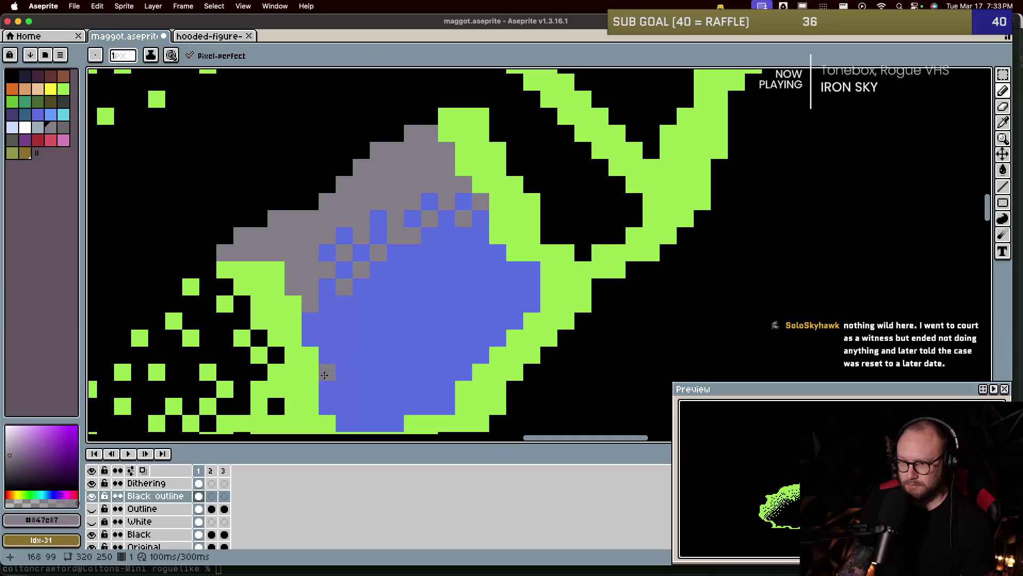
Extend the grey checkerboard diagonally down into the blue toward the lower-left
{"action": "right_click", "coordinate": [376, 254]}
{"action": "left_click", "coordinate": [375, 254]}
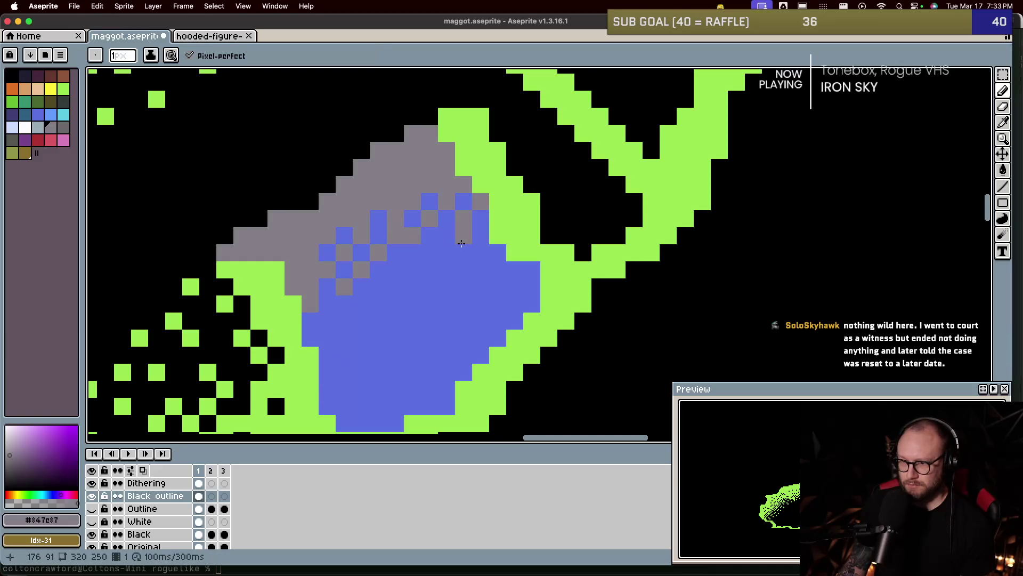
{"action": "left_click", "coordinate": [445, 246]}
{"action": "right_click", "coordinate": [445, 246]}
{"action": "left_click", "coordinate": [446, 236]}
{"action": "left_click", "coordinate": [430, 253]}
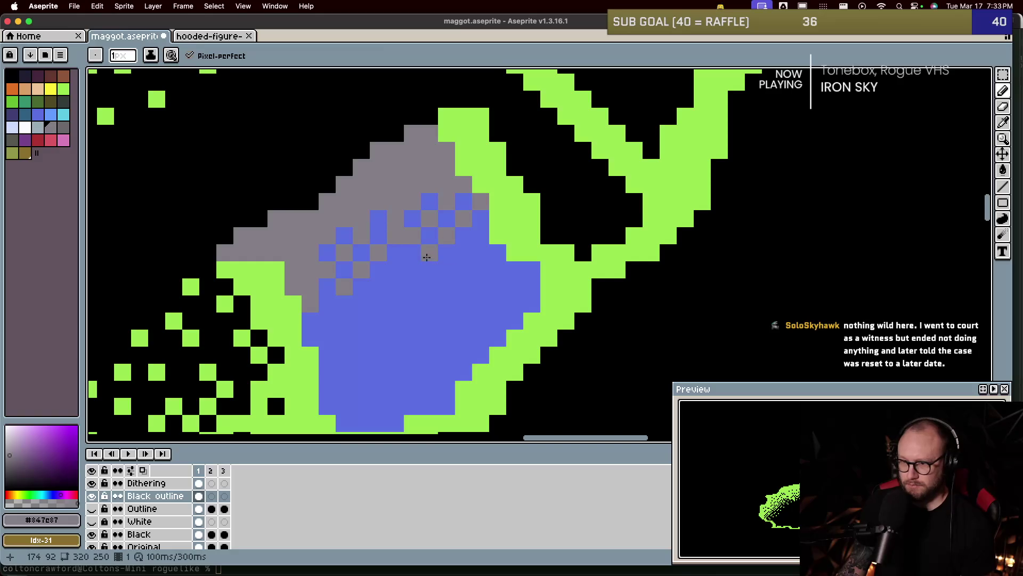
{"action": "left_click", "coordinate": [413, 269]}
{"action": "left_click", "coordinate": [396, 271]}
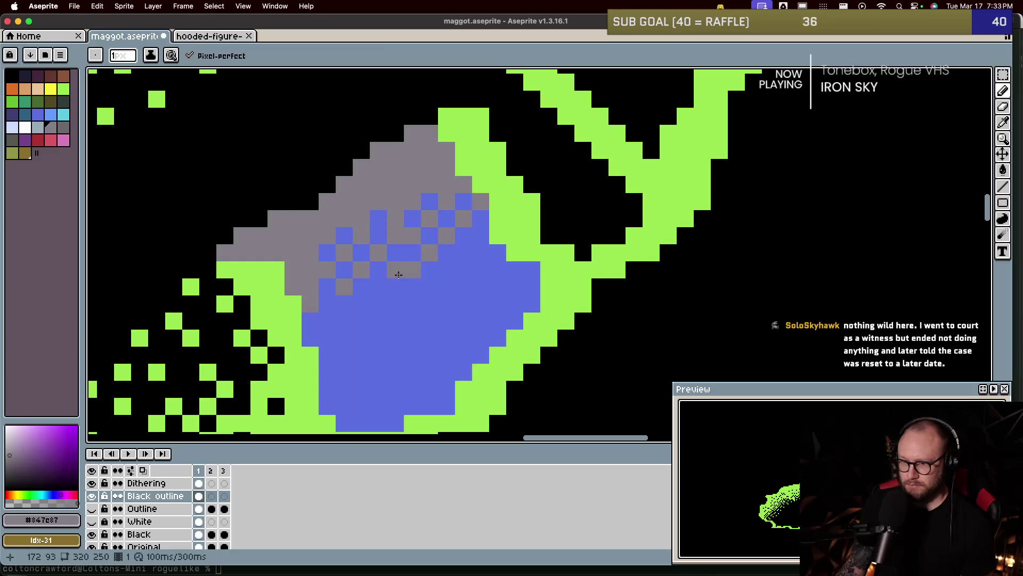
{"action": "left_click", "coordinate": [378, 287]}
{"action": "left_click", "coordinate": [357, 307]}
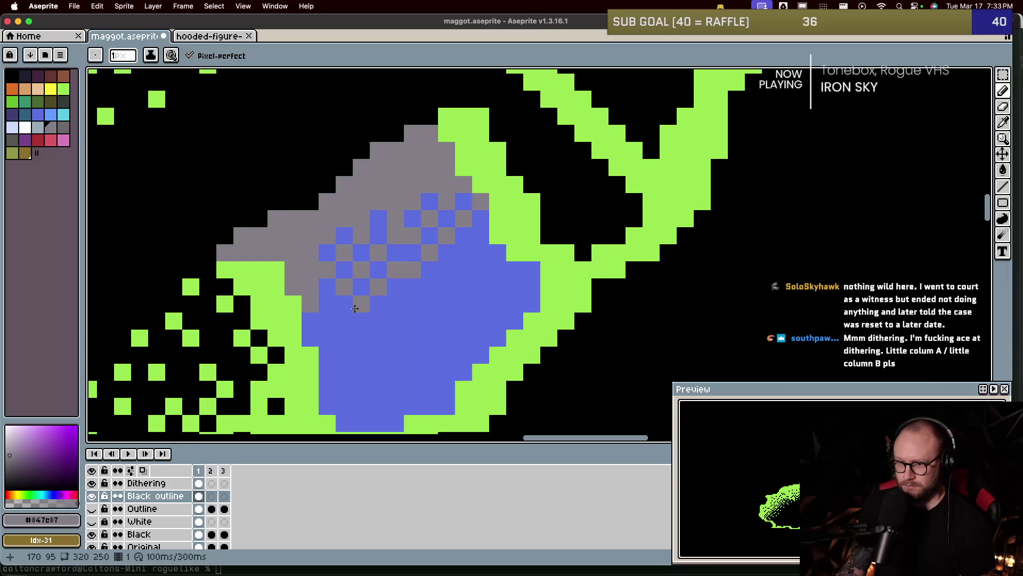
{"action": "left_click", "coordinate": [344, 321]}
{"action": "left_click", "coordinate": [326, 321]}
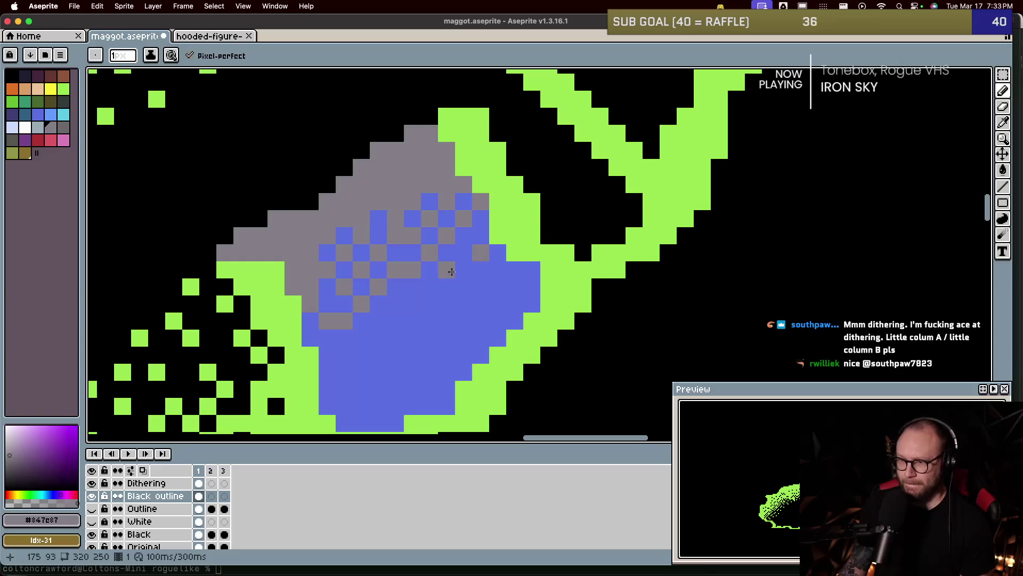
Scatter grey speckles across the blue area down to its bottom
{"action": "left_click", "coordinate": [464, 270]}
{"action": "left_click", "coordinate": [435, 293]}
{"action": "key", "text": "super+z"}
{"action": "left_click", "coordinate": [427, 297]}
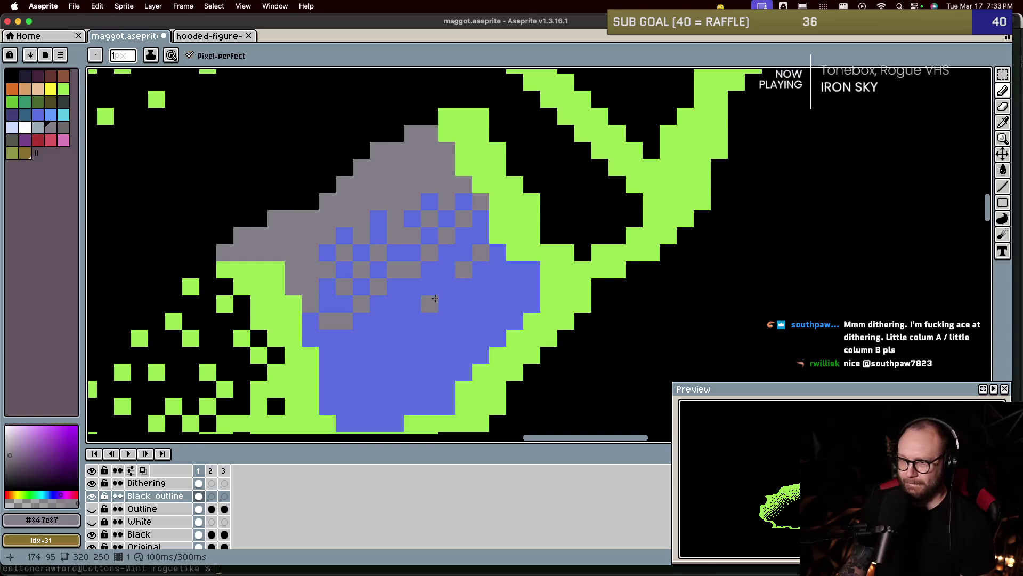
{"action": "left_click", "coordinate": [419, 315]}
{"action": "left_click", "coordinate": [379, 353]}
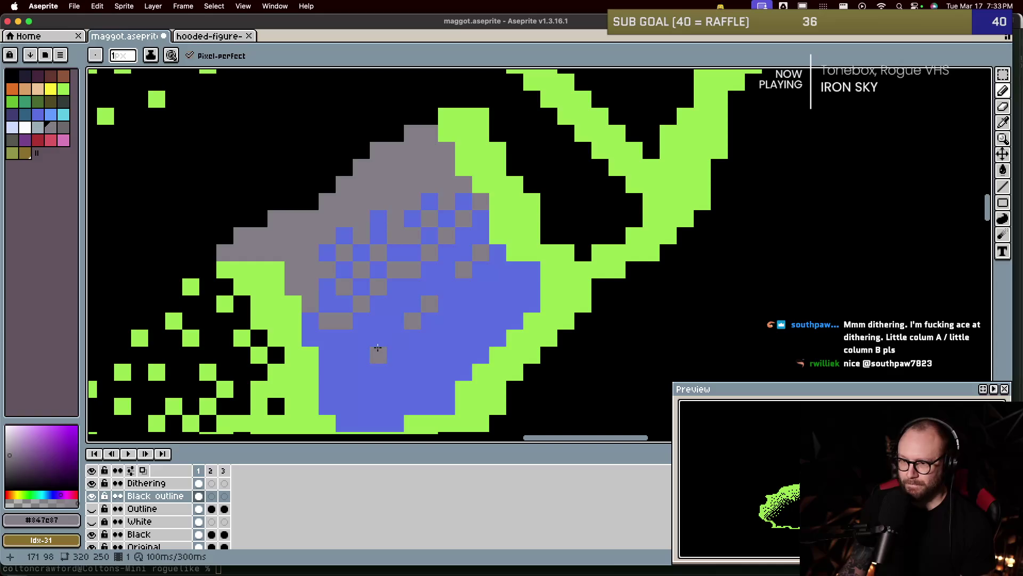
{"action": "left_click", "coordinate": [366, 368]}
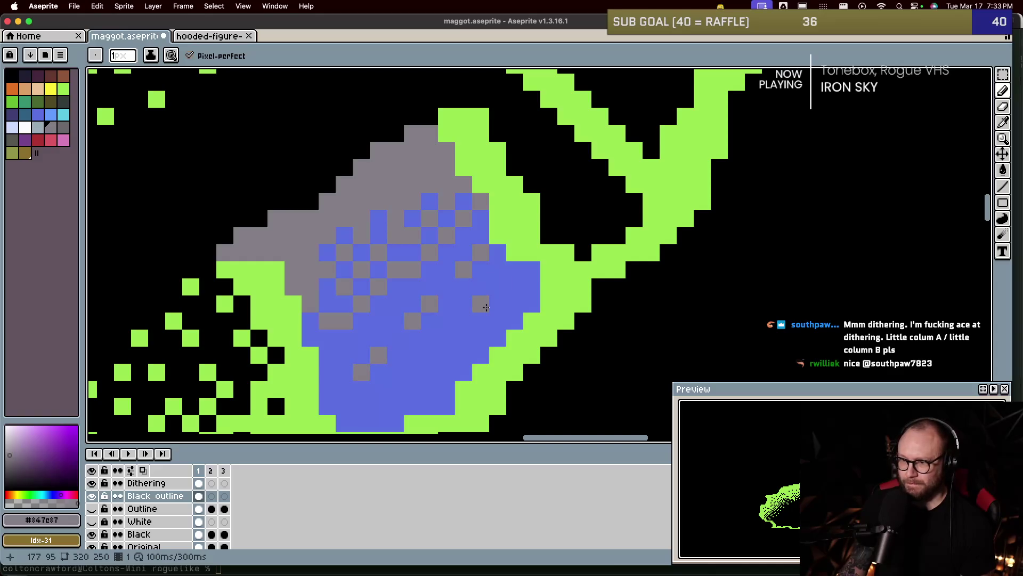
{"action": "left_click", "coordinate": [446, 338]}
{"action": "left_click", "coordinate": [412, 372]}
{"action": "left_click", "coordinate": [360, 427]}
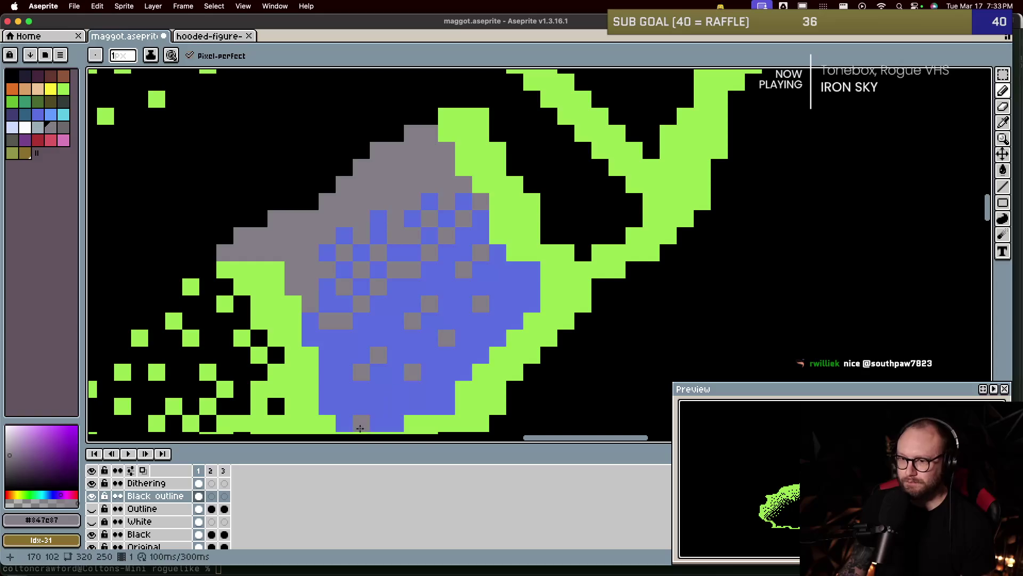
{"action": "left_click", "coordinate": [379, 406]}
{"action": "left_click", "coordinate": [344, 406]}
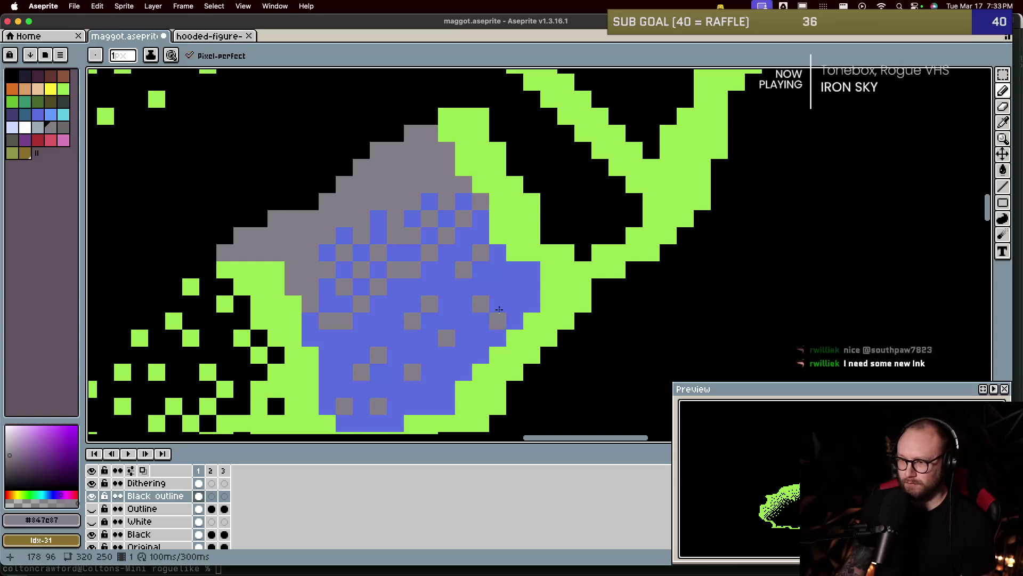
Dot blue dither pixels into the grey joint shading, including its left part
{"action": "left_click", "coordinate": [521, 283]}
{"action": "left_click", "coordinate": [397, 249], "text": "alt"}
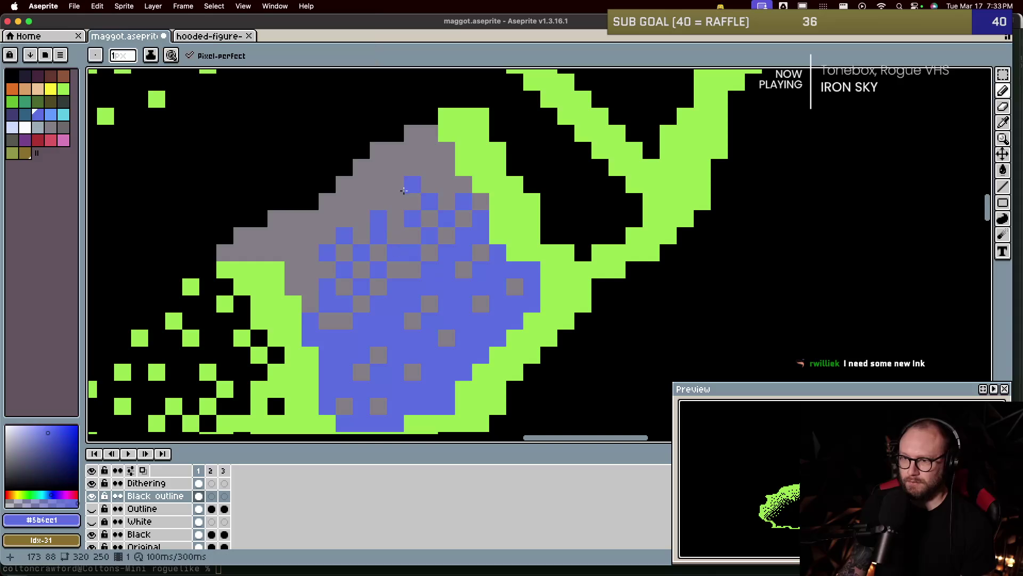
{"action": "left_click", "coordinate": [377, 185]}
{"action": "left_click", "coordinate": [412, 151]}
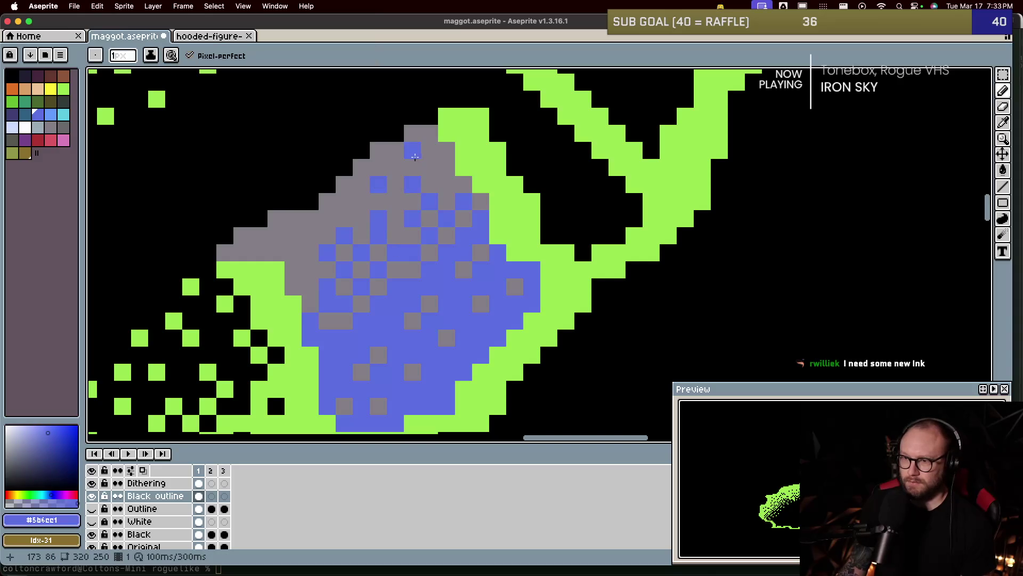
{"action": "left_click", "coordinate": [313, 233]}
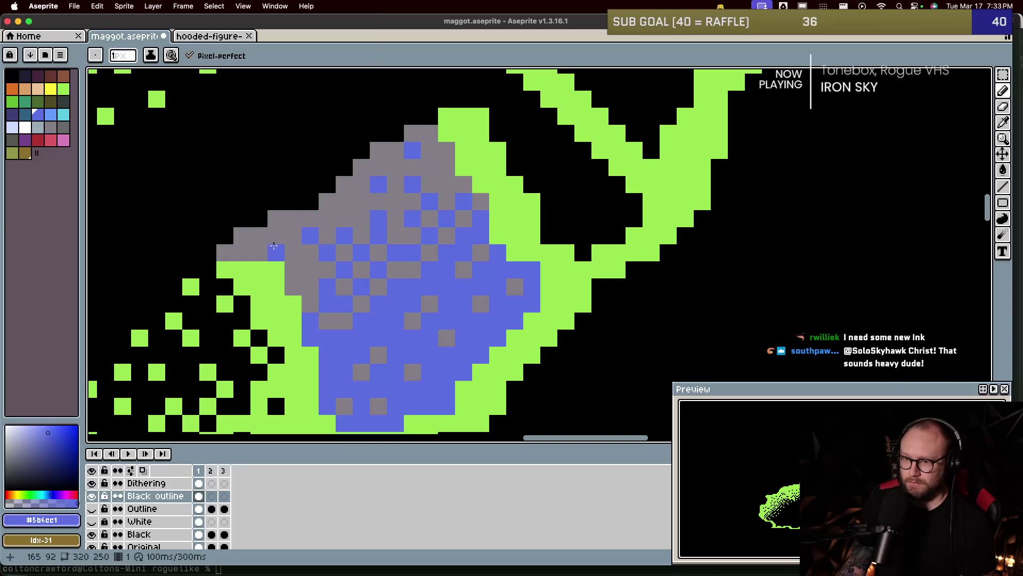
{"action": "left_click", "coordinate": [277, 235]}
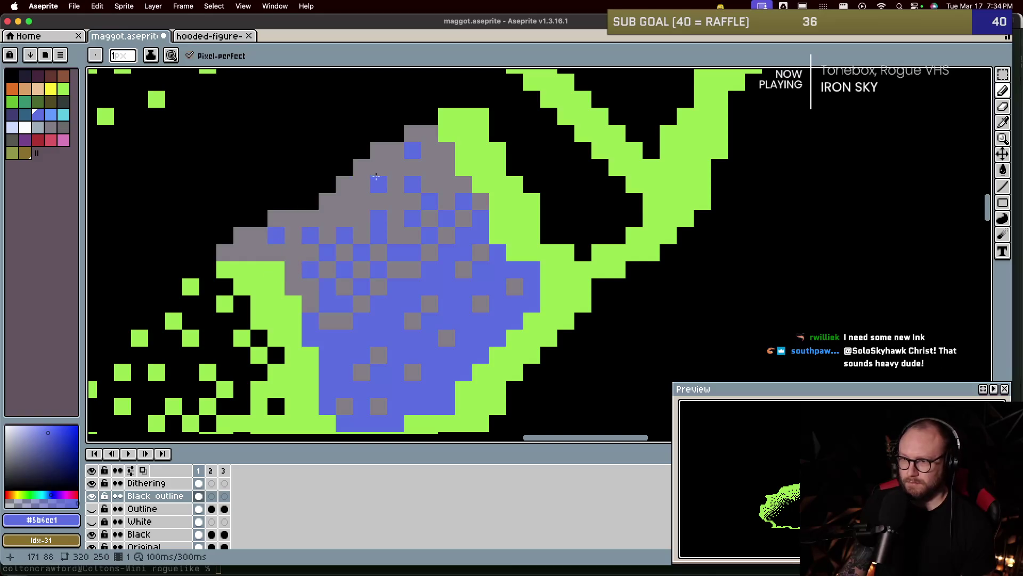
{"action": "scroll", "coordinate": [427, 201], "scroll_direction": "up", "scroll_amount": 1}
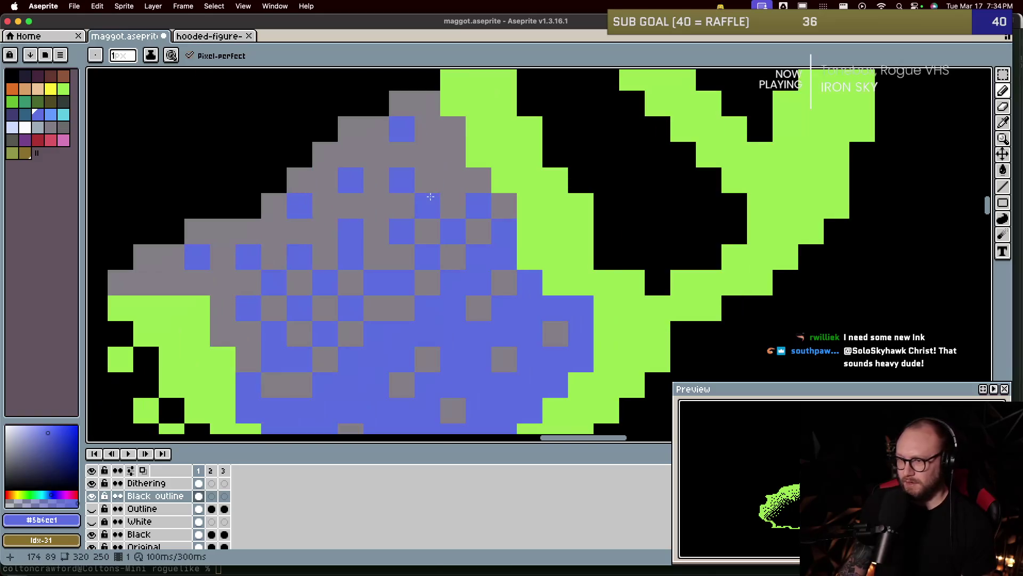
{"action": "scroll", "coordinate": [433, 201], "scroll_direction": "down", "scroll_amount": 2}
{"action": "left_click", "coordinate": [434, 200]}
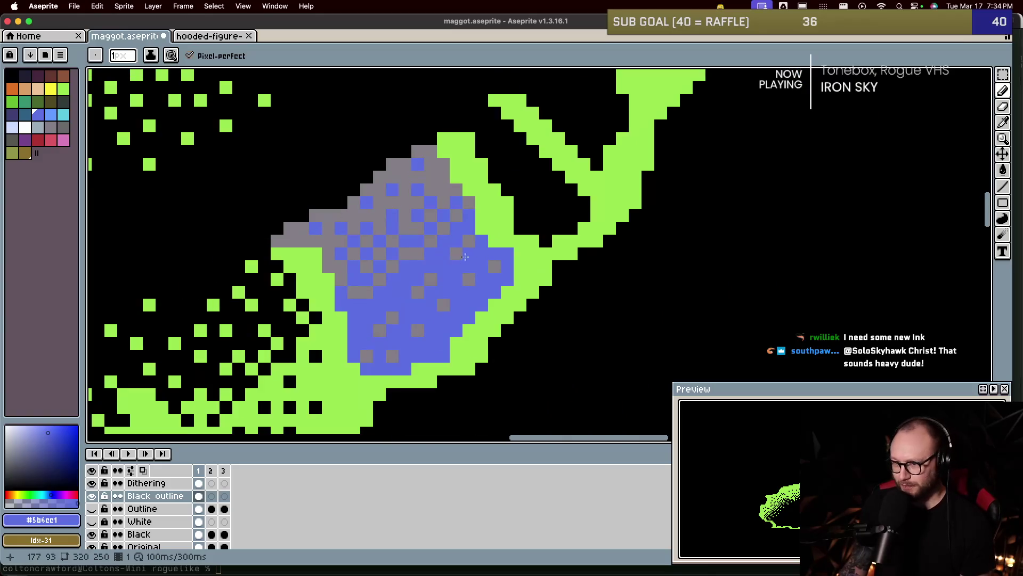
{"action": "scroll", "coordinate": [440, 279], "scroll_direction": "up", "scroll_amount": 1}
{"action": "scroll", "coordinate": [442, 284], "scroll_direction": "up", "scroll_amount": 1}
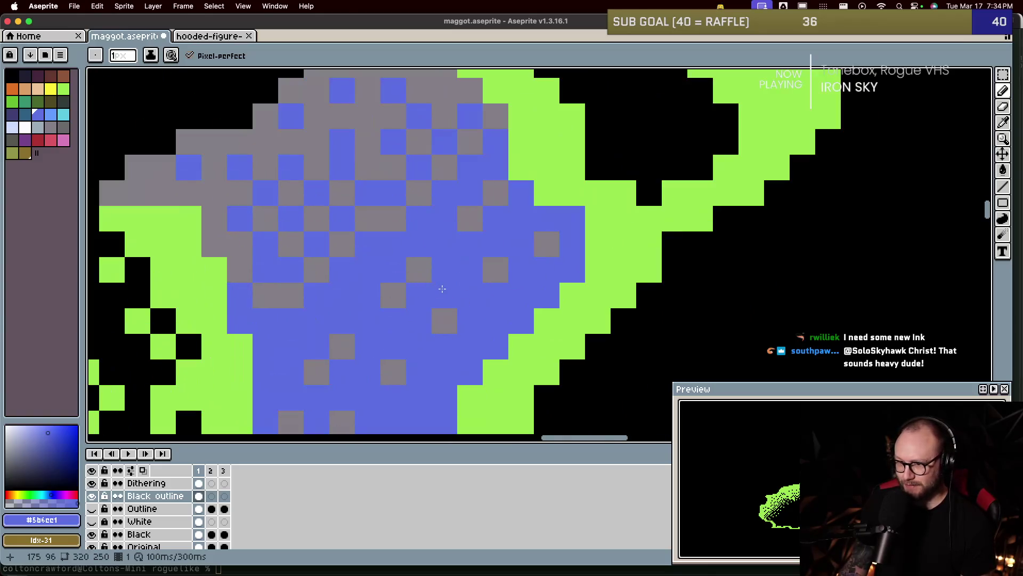
{"action": "scroll", "coordinate": [443, 288], "scroll_direction": "down", "scroll_amount": 1}
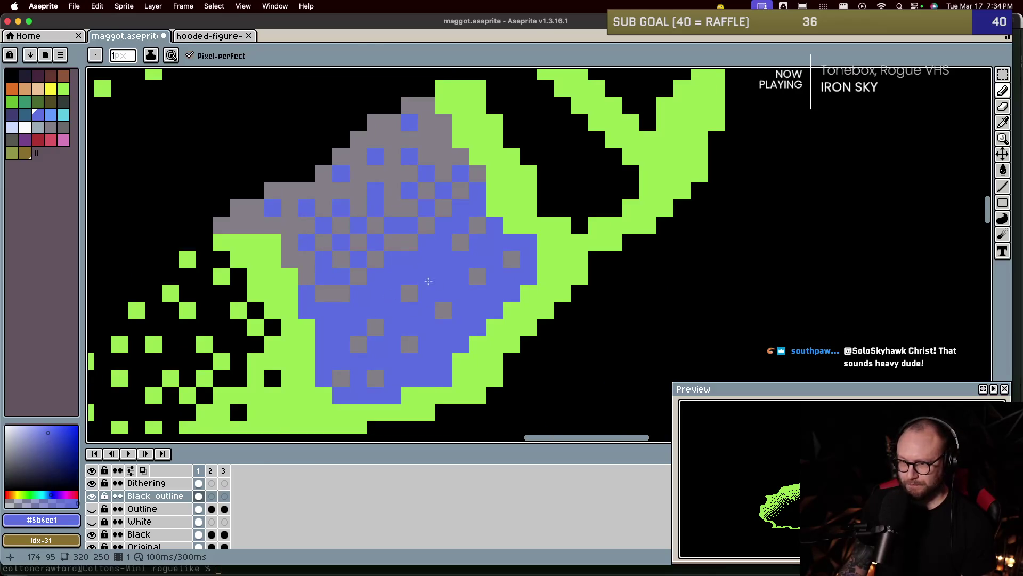
Add a few more grey speckles to the blue and paint one green pixel
{"action": "left_click", "coordinate": [409, 290], "text": "alt"}
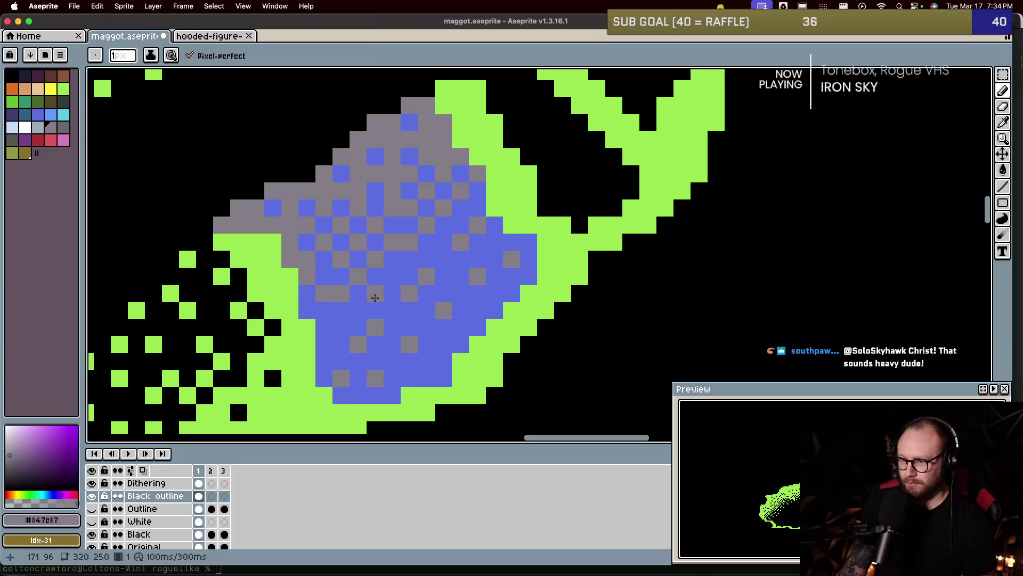
{"action": "left_click", "coordinate": [374, 294]}
{"action": "left_click", "coordinate": [430, 374]}
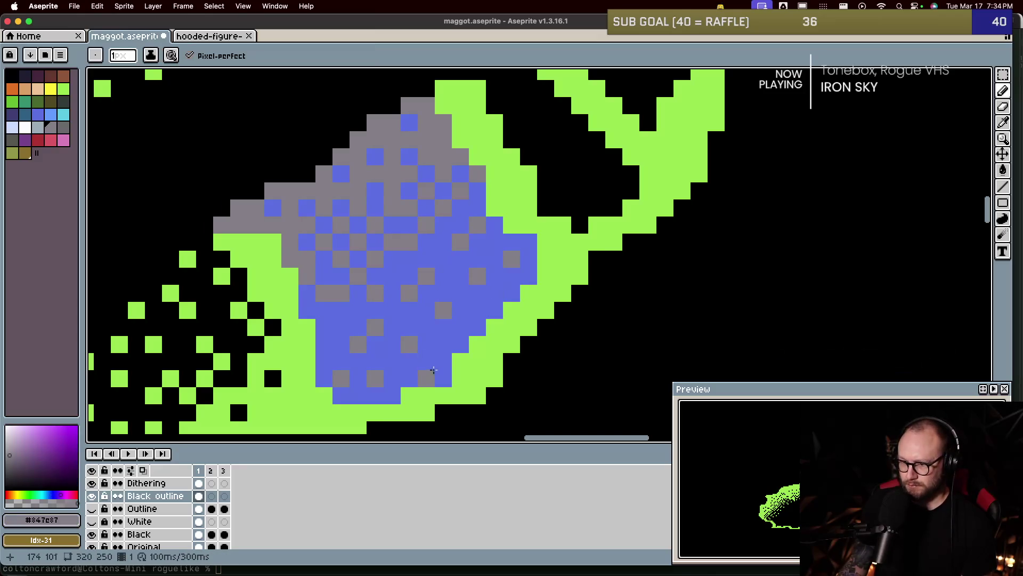
{"action": "key", "text": "ctrl+z"}
{"action": "left_click", "coordinate": [442, 374]}
{"action": "left_click", "coordinate": [220, 243]}
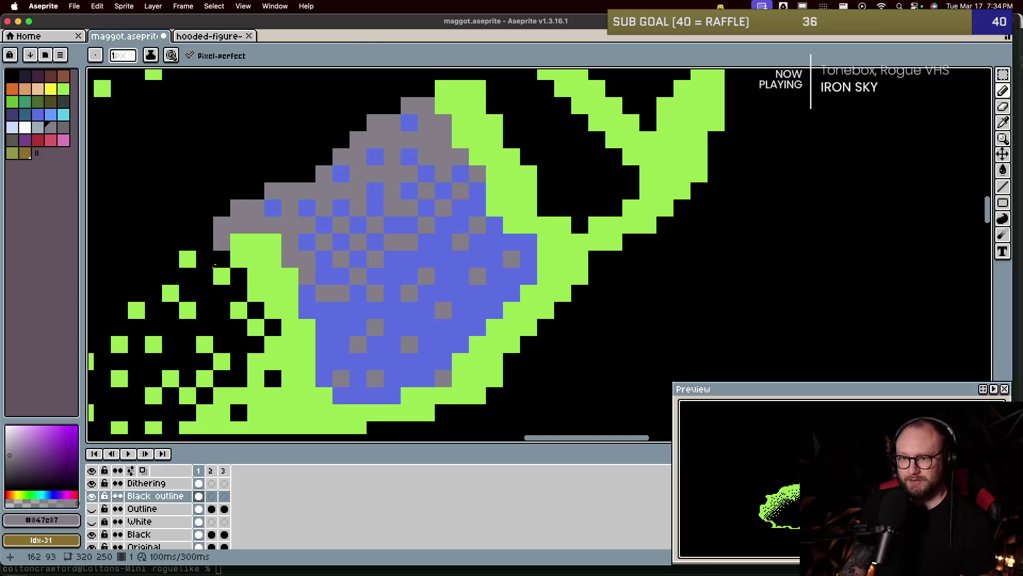
{"action": "key", "text": "ctrl+z"}
{"action": "left_click", "coordinate": [292, 302], "text": "alt"}
{"action": "left_click", "coordinate": [426, 305]}
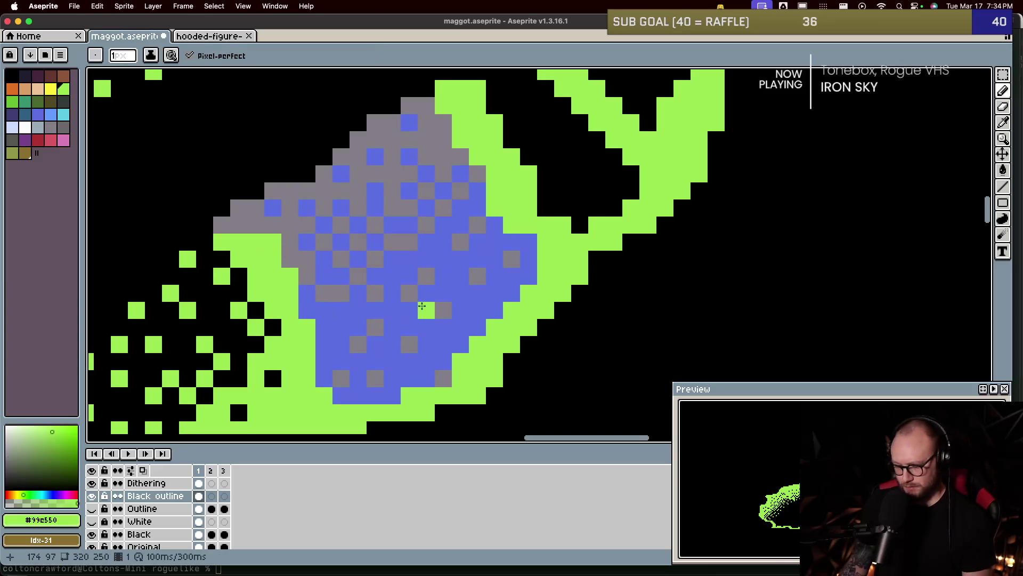
Bucket-fill all blue pixels green, with Contiguous turned off
{"action": "key", "text": "g"}
{"action": "left_click", "coordinate": [454, 293]}
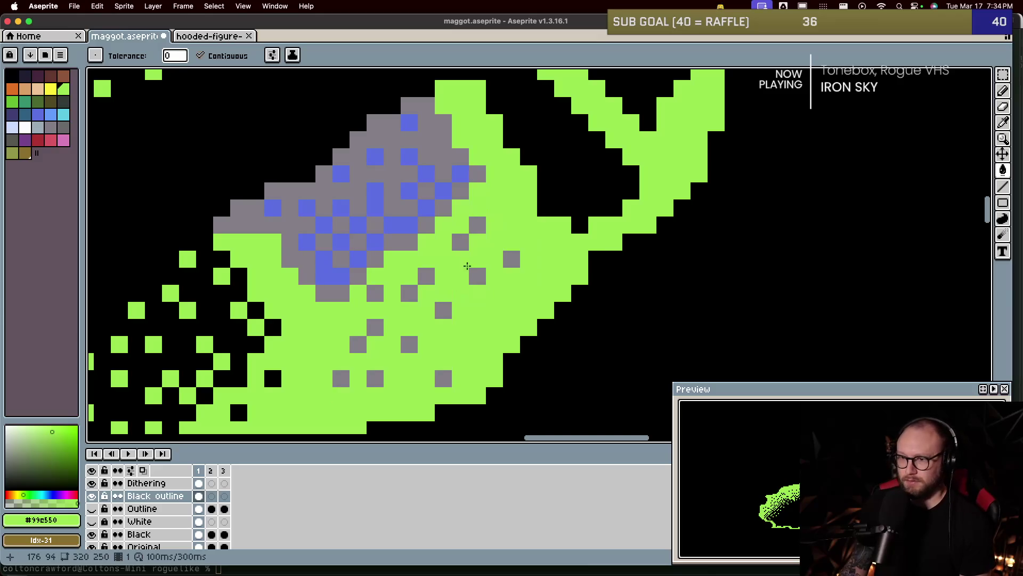
{"action": "left_click", "coordinate": [375, 208]}
{"action": "left_click", "coordinate": [273, 105]}
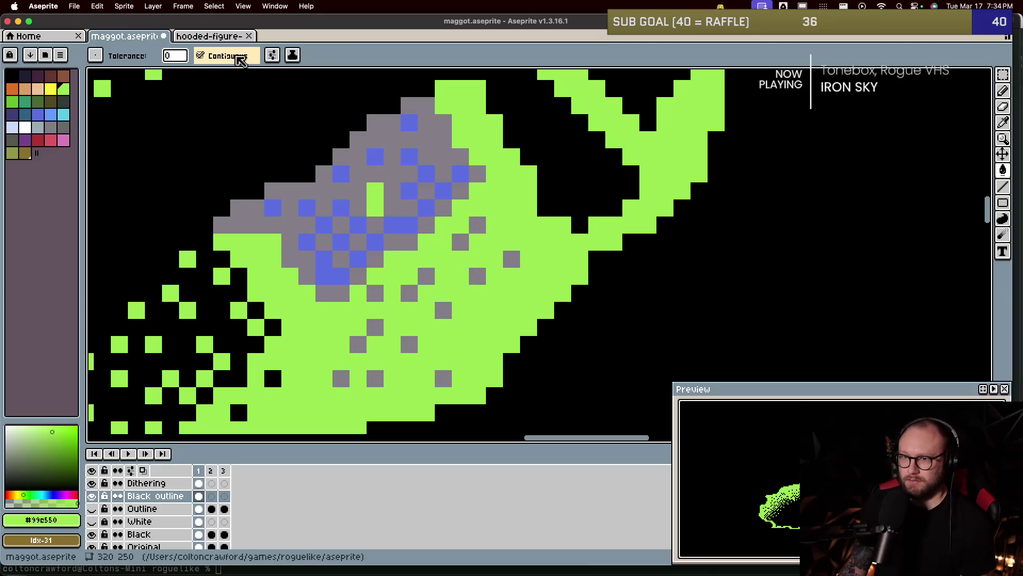
{"action": "left_click", "coordinate": [200, 55]}
{"action": "left_click", "coordinate": [409, 157]}
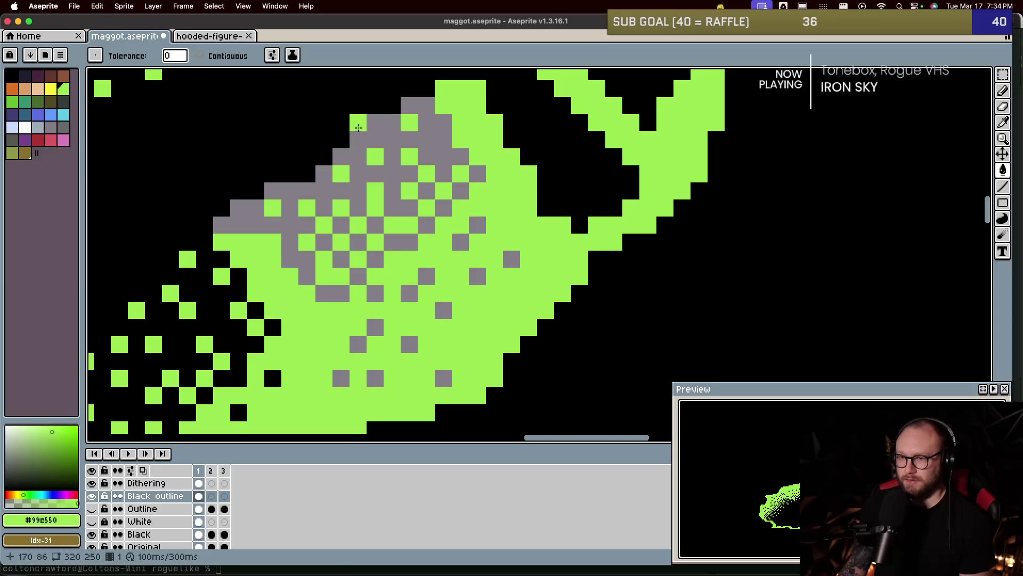
Magic-wand every grey pixel with Contiguous off and delete them to black
{"action": "key", "text": "w"}
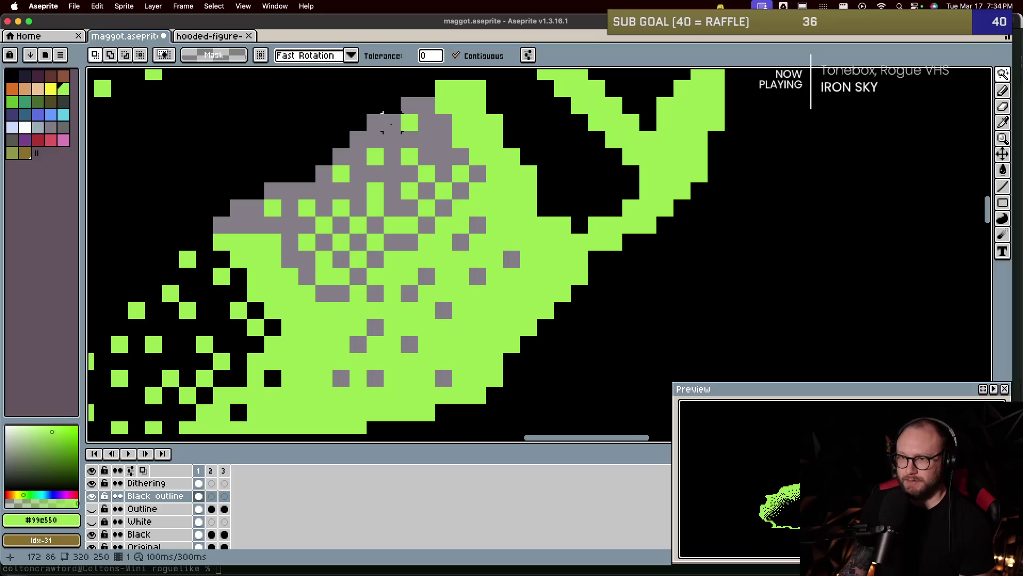
{"action": "left_click", "coordinate": [456, 56]}
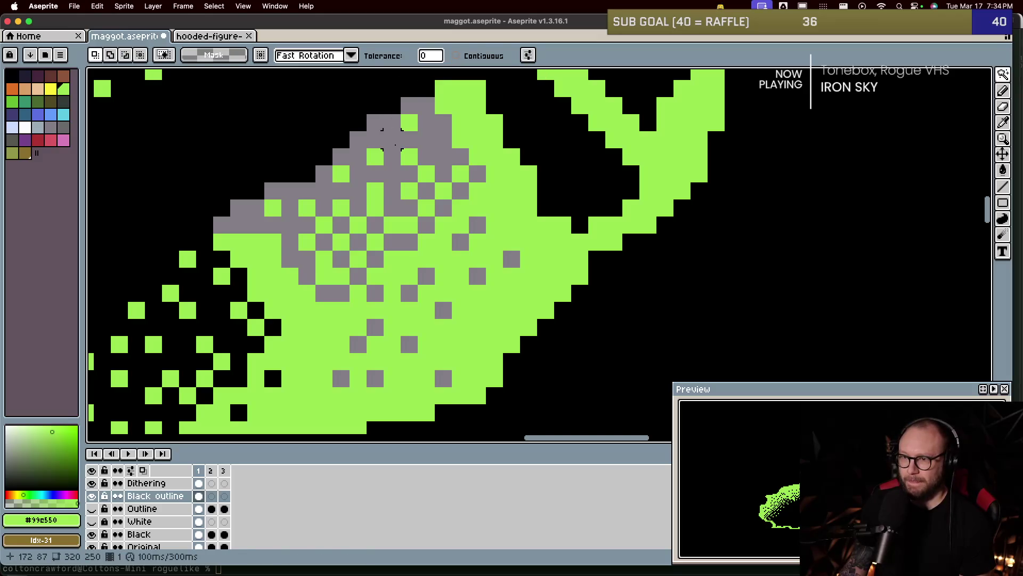
{"action": "left_click", "coordinate": [392, 140]}
{"action": "key", "text": "Delete"}
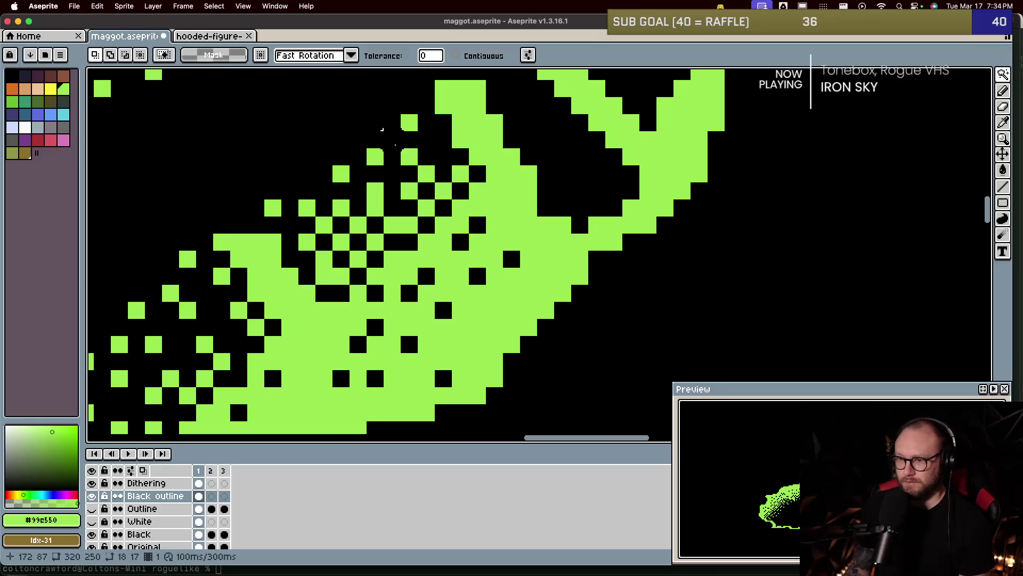
{"action": "scroll", "coordinate": [395, 144], "scroll_direction": "down", "scroll_amount": 4}
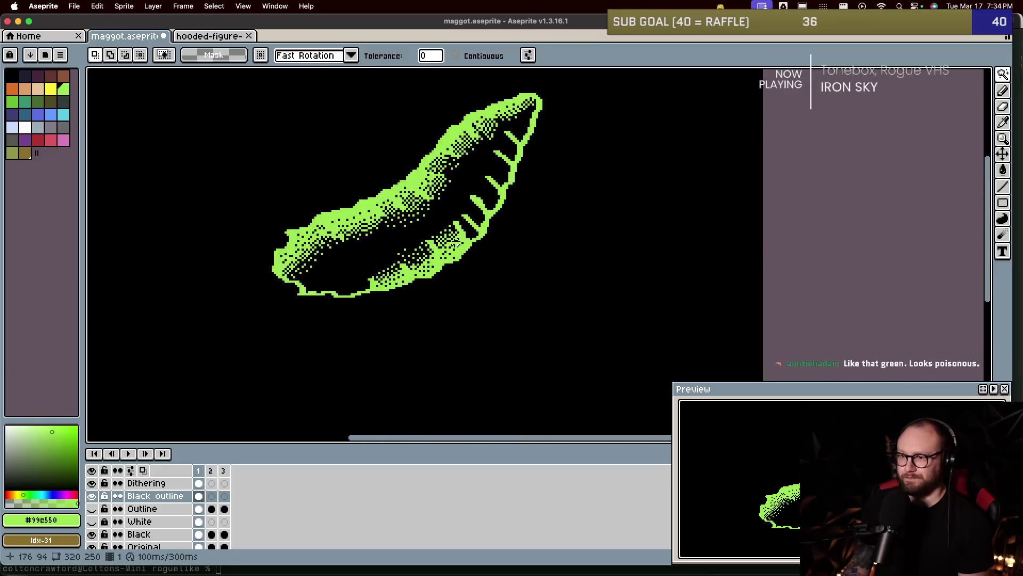
Zoom and pan around the sprite to review the green dithered body and legs
{"action": "scroll", "coordinate": [457, 242], "scroll_direction": "up", "scroll_amount": 2}
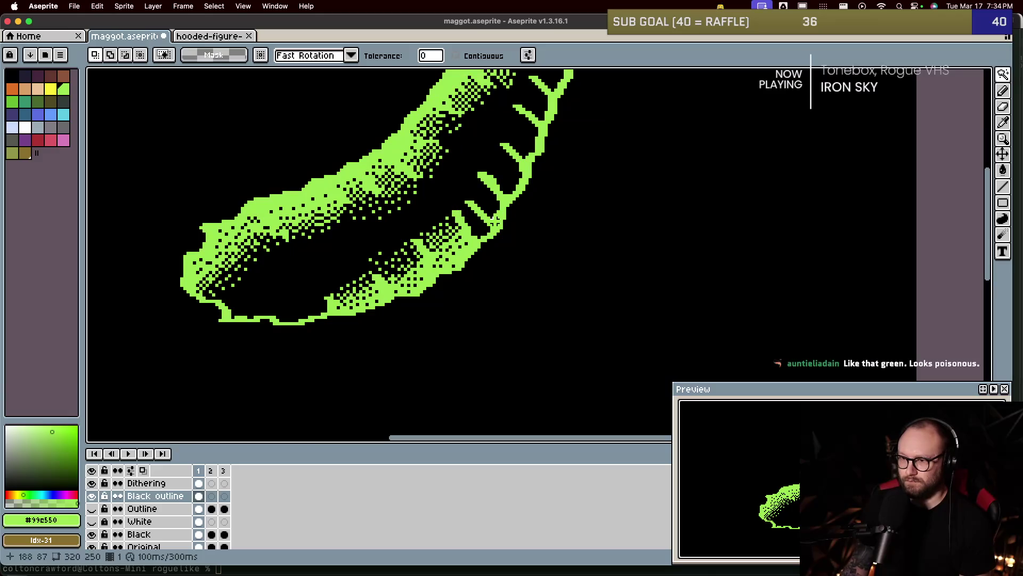
{"action": "mouse_move", "coordinate": [489, 205]}
{"action": "left_mouse_down"}
{"action": "mouse_move", "coordinate": [434, 264]}
{"action": "mouse_move", "coordinate": [381, 276]}
{"action": "mouse_move", "coordinate": [403, 258]}
{"action": "left_mouse_up"}
{"action": "scroll", "coordinate": [346, 278], "scroll_direction": "up", "scroll_amount": 3}
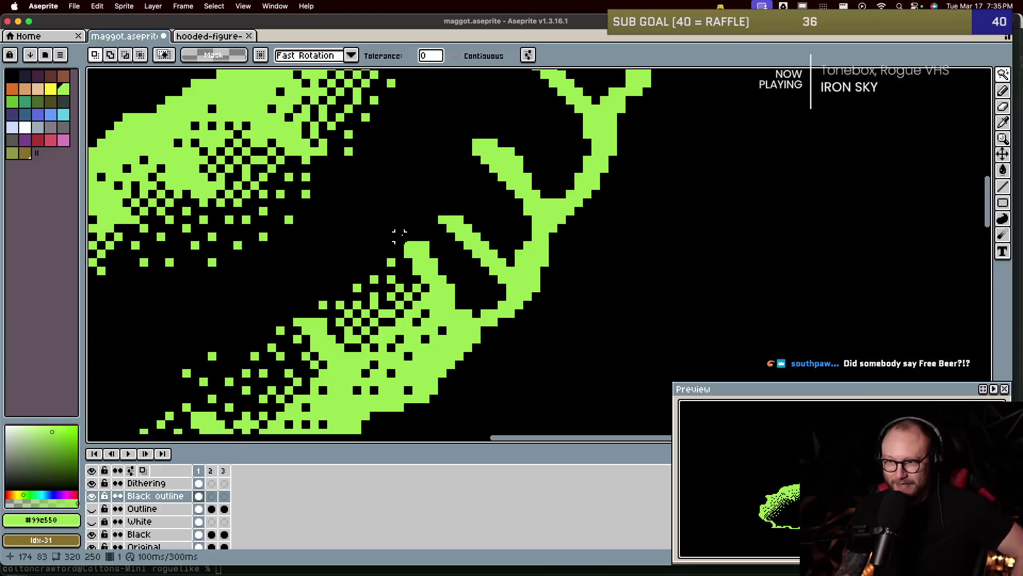
{"action": "scroll", "coordinate": [432, 269], "scroll_direction": "down", "scroll_amount": 6}
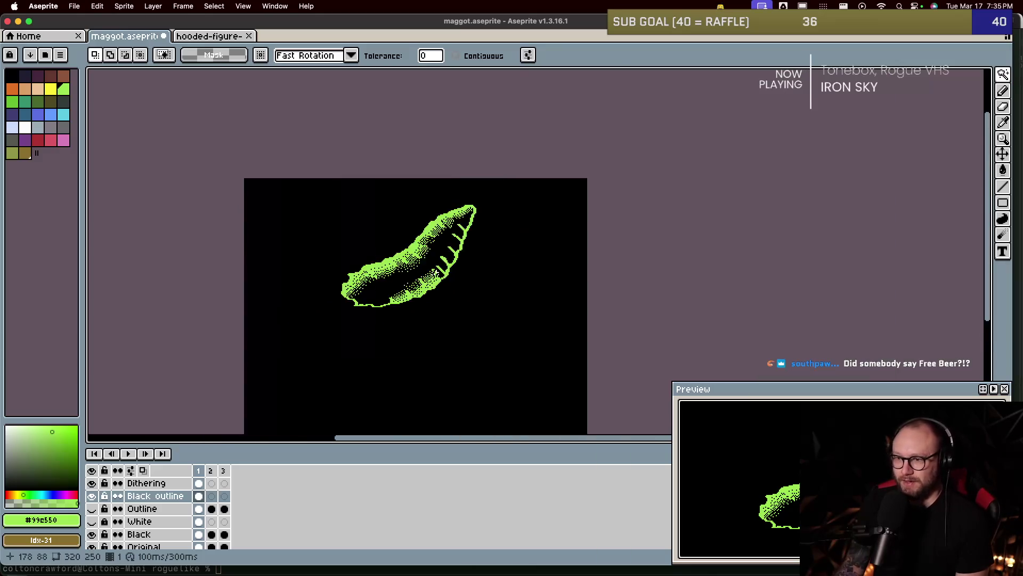
{"action": "scroll", "coordinate": [434, 270], "scroll_direction": "up", "scroll_amount": 2}
{"action": "scroll", "coordinate": [434, 271], "scroll_direction": "left", "scroll_amount": 5}
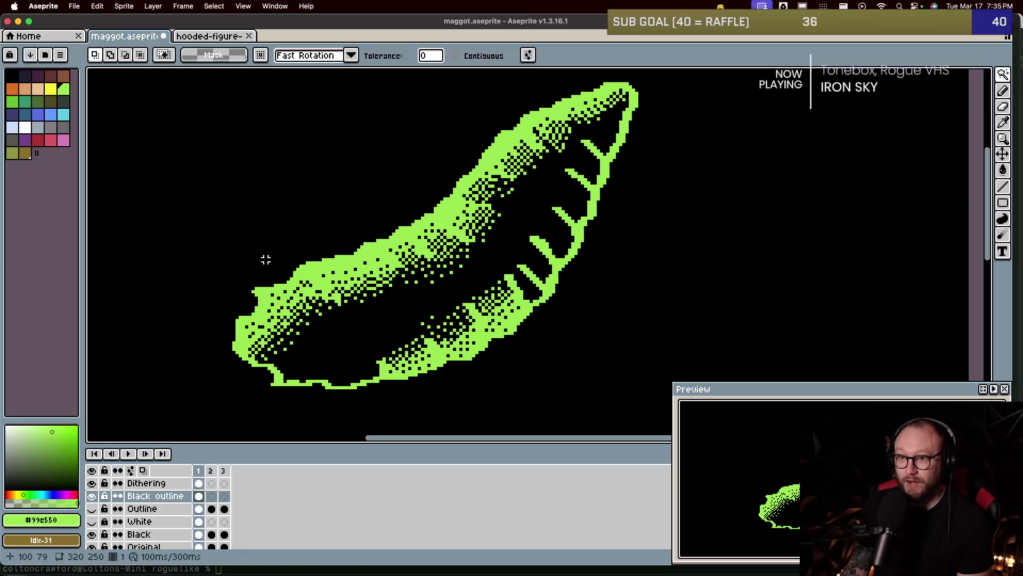
{"action": "key", "text": "super+Tab"}
{"action": "key", "text": "super+Tab"}
{"action": "key", "text": "super+Tab"}
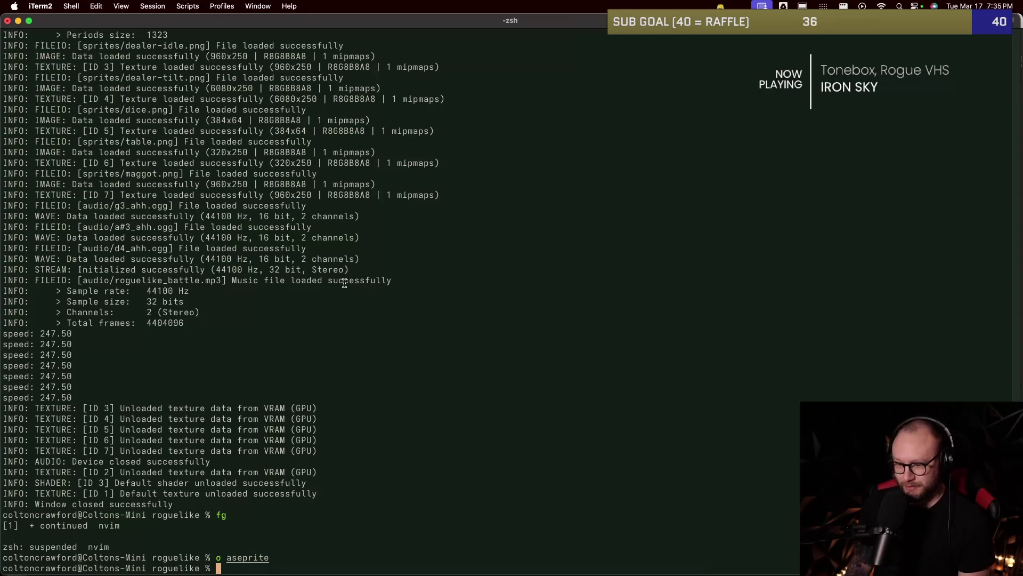
Run the game to view the WEIRD MAGGOT encounter, close it, and resume nvim with fg
{"action": "type", "text": "fg"}
{"action": "type", "text": "./game"}
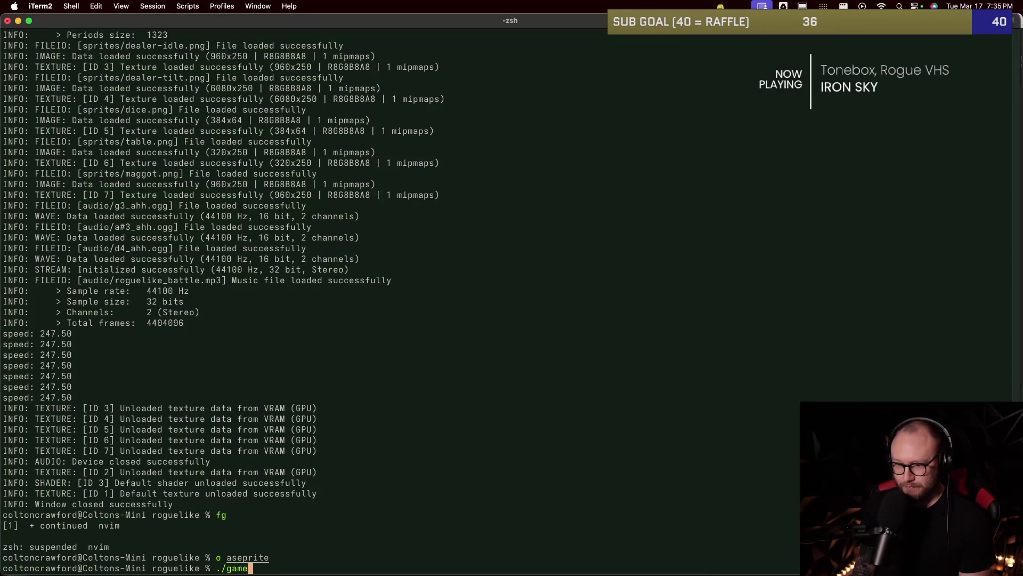
{"action": "key", "text": "Return"}
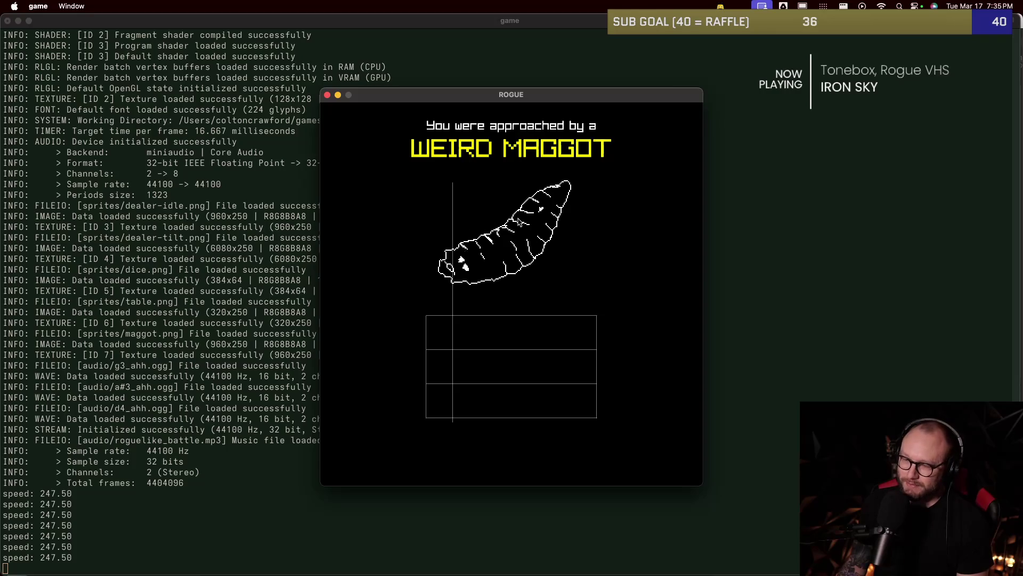
{"action": "key", "text": "Escape"}
{"action": "type", "text": "fg"}
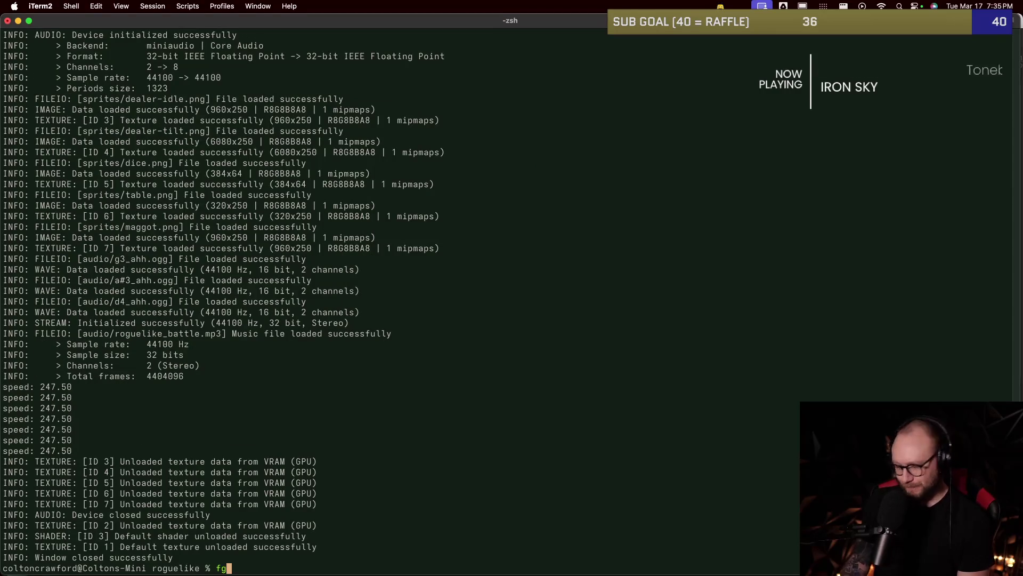
{"action": "key", "text": "Return"}
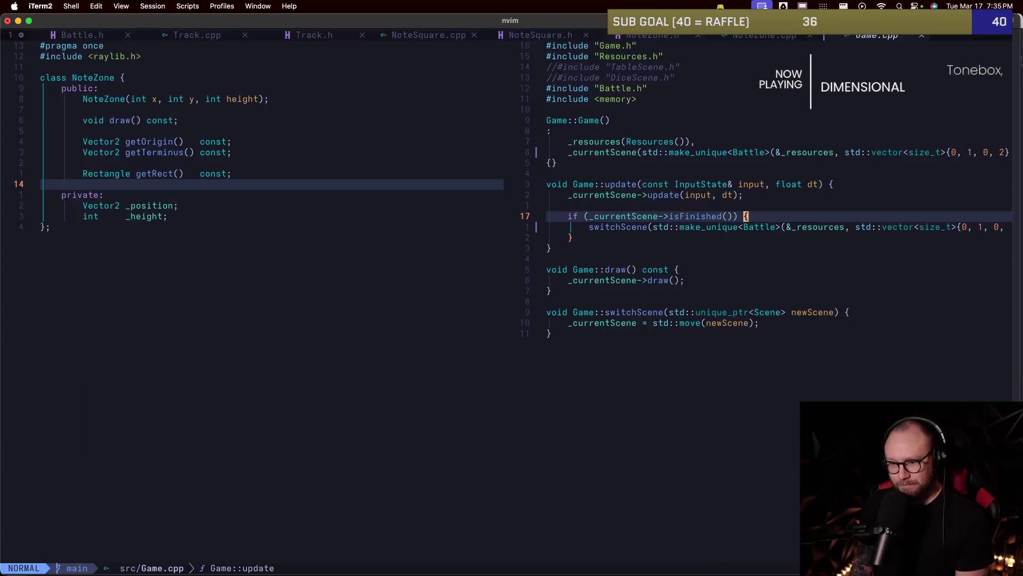
{"action": "key", "text": "super+Tab"}
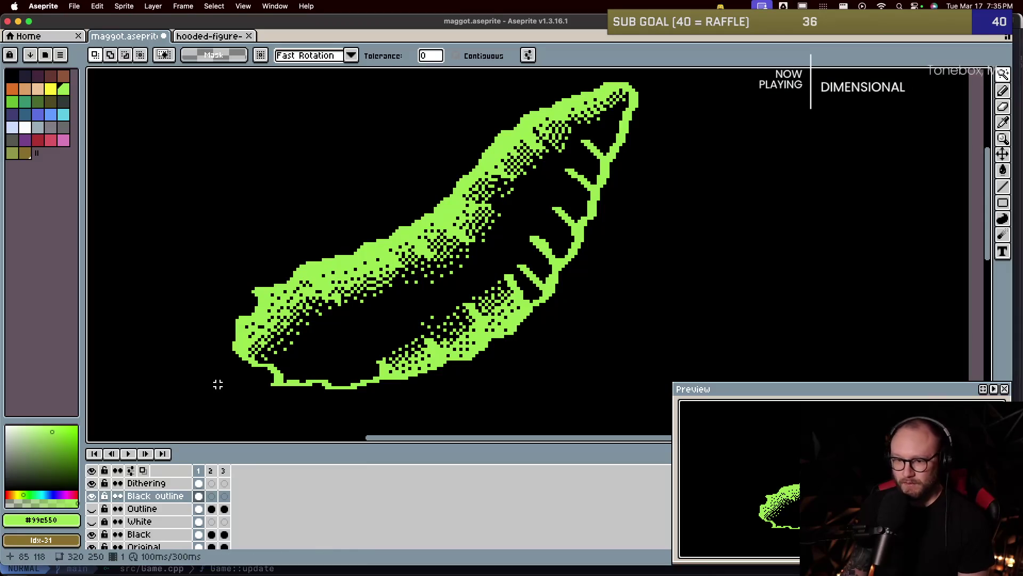
{"action": "scroll", "coordinate": [150, 489], "scroll_direction": "down", "scroll_amount": 2}
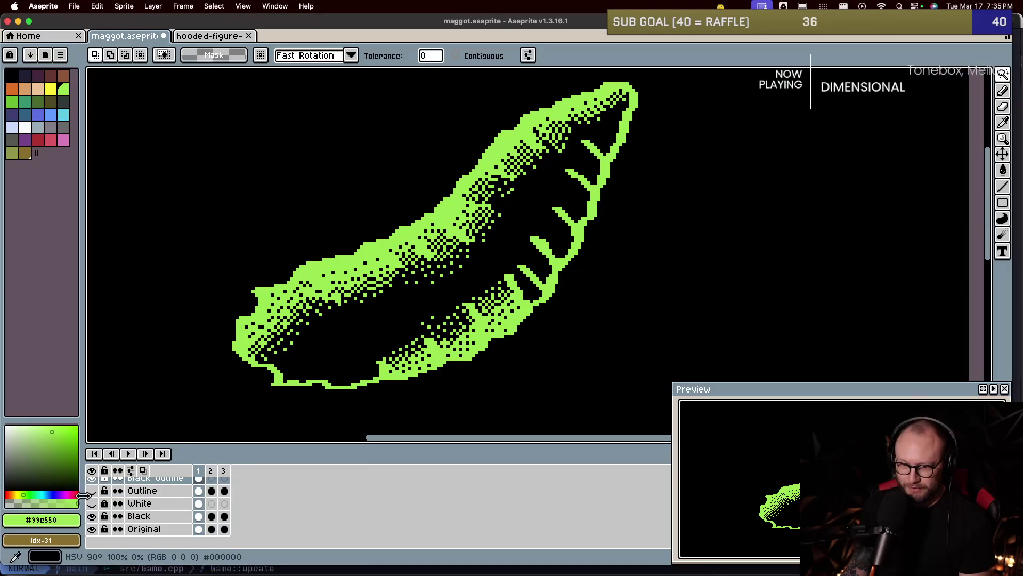
{"action": "left_click", "coordinate": [96, 478]}
{"action": "left_click", "coordinate": [92, 516]}
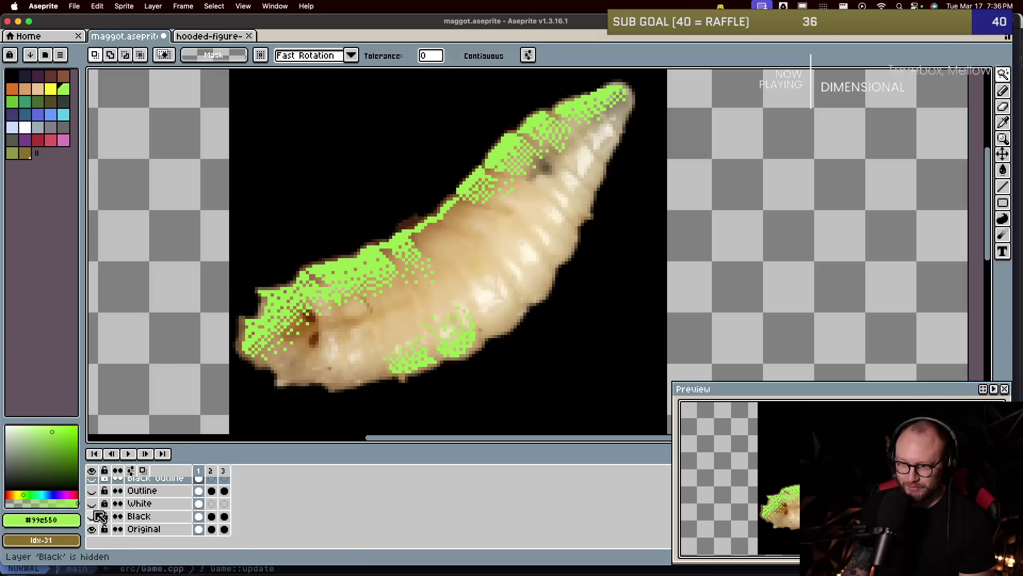
{"action": "scroll", "coordinate": [123, 501], "scroll_direction": "up", "scroll_amount": 2}
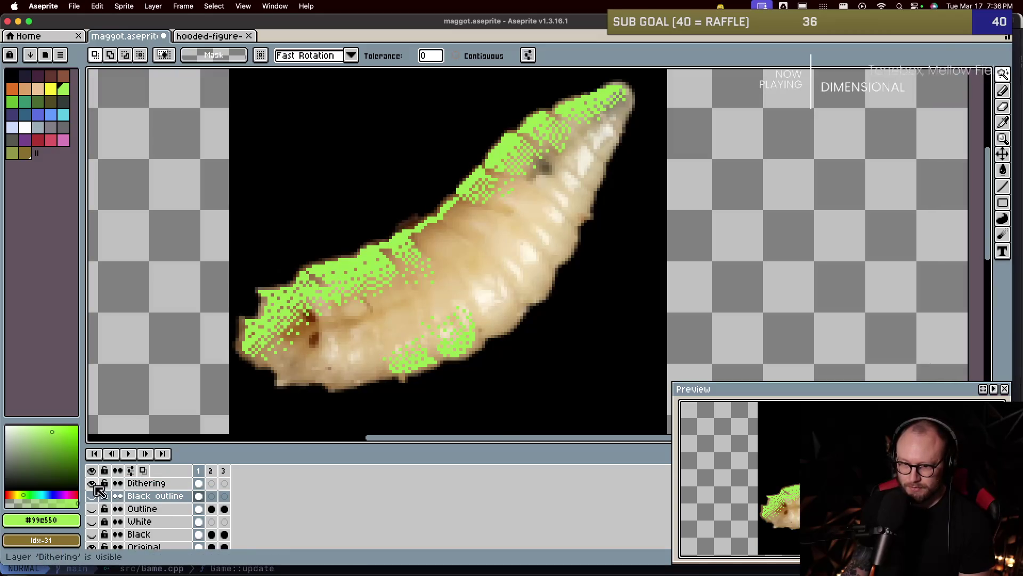
{"action": "left_click", "coordinate": [93, 484]}
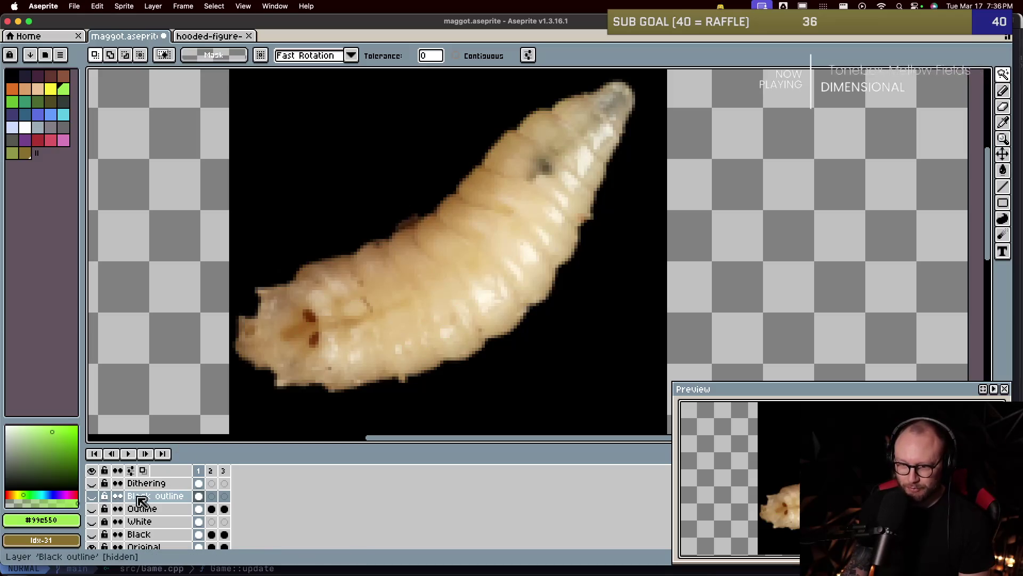
{"action": "scroll", "coordinate": [92, 499], "scroll_direction": "down", "scroll_amount": 1}
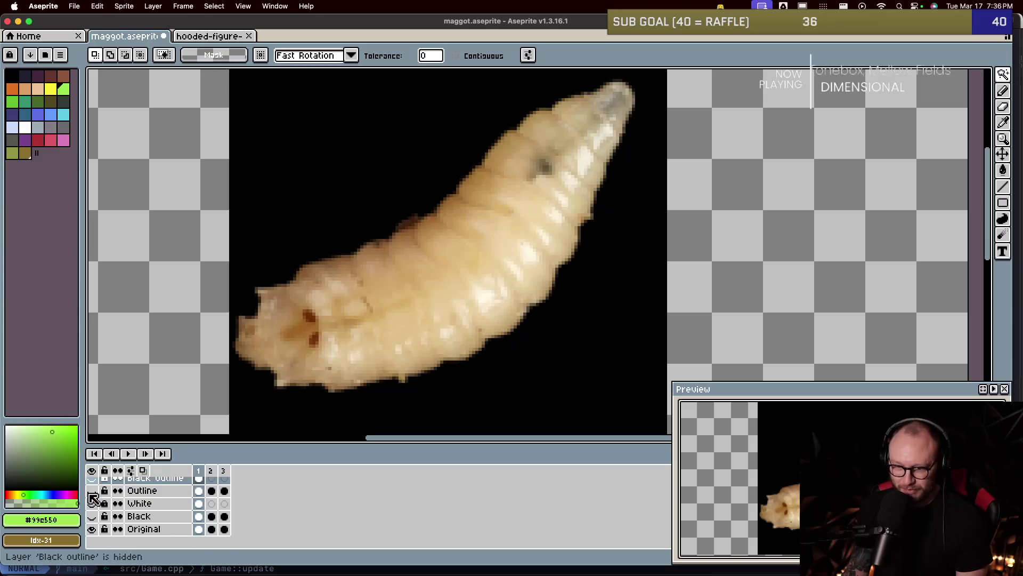
{"action": "scroll", "coordinate": [93, 498], "scroll_direction": "up", "scroll_amount": 1}
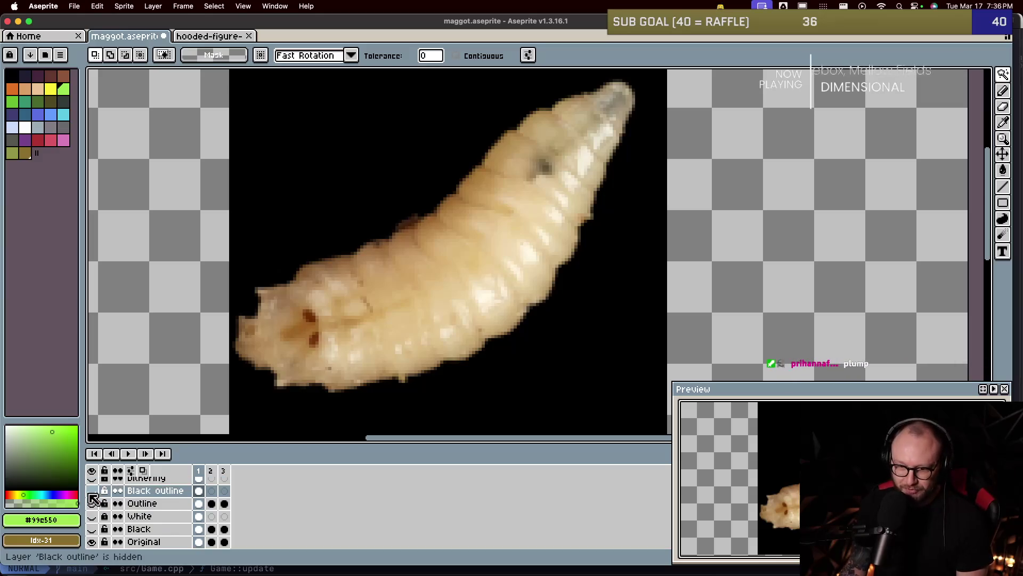
{"action": "scroll", "coordinate": [106, 512], "scroll_direction": "down", "scroll_amount": 1}
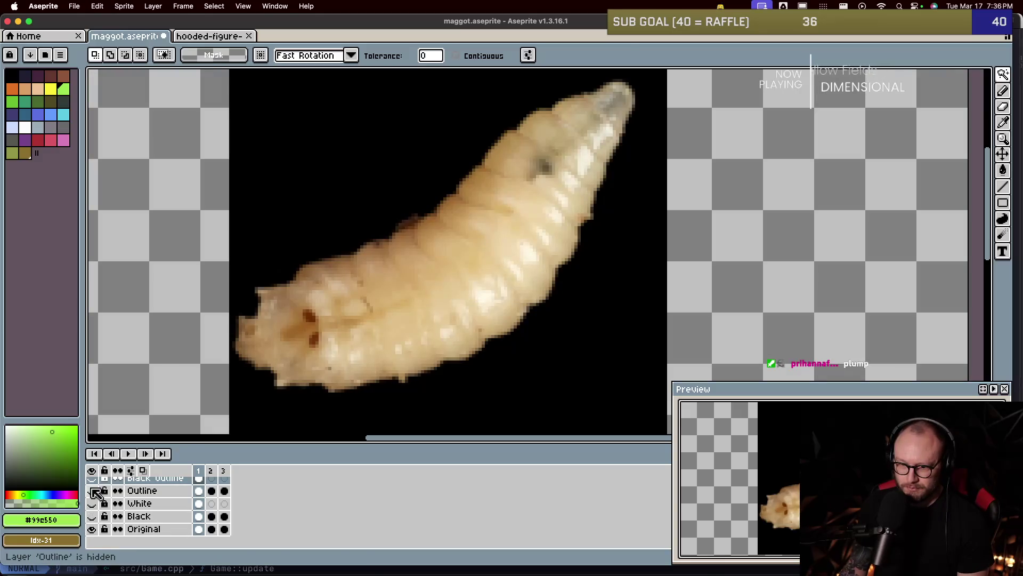
{"action": "left_click", "coordinate": [93, 490]}
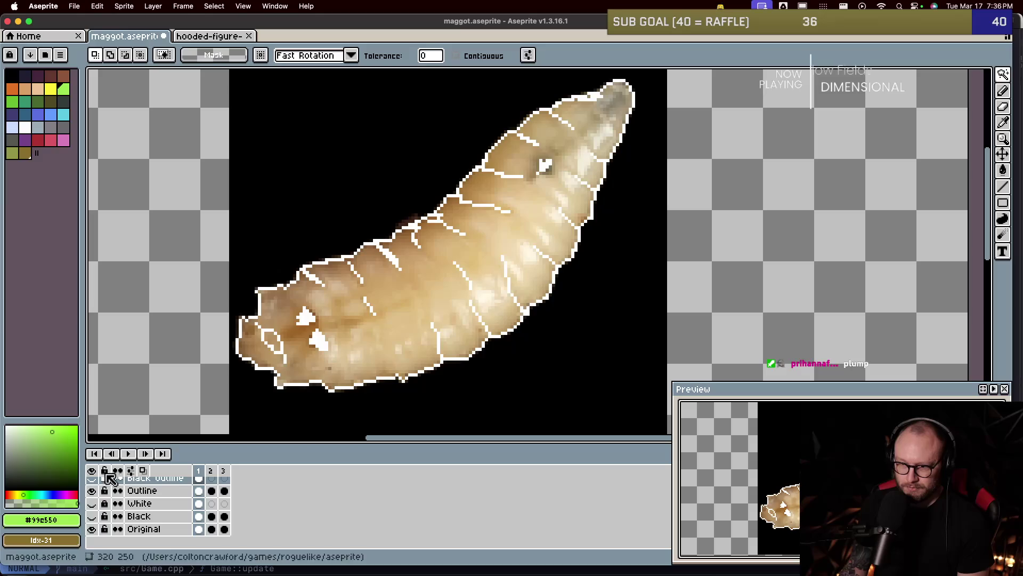
{"action": "scroll", "coordinate": [95, 501], "scroll_direction": "up", "scroll_amount": 2}
{"action": "left_click", "coordinate": [94, 509]}
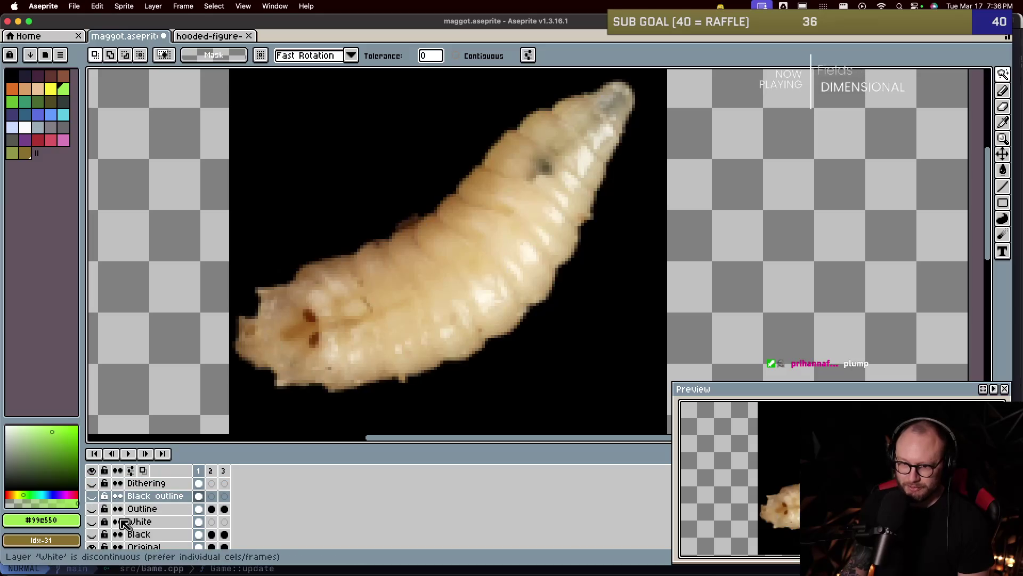
{"action": "left_click", "coordinate": [92, 496]}
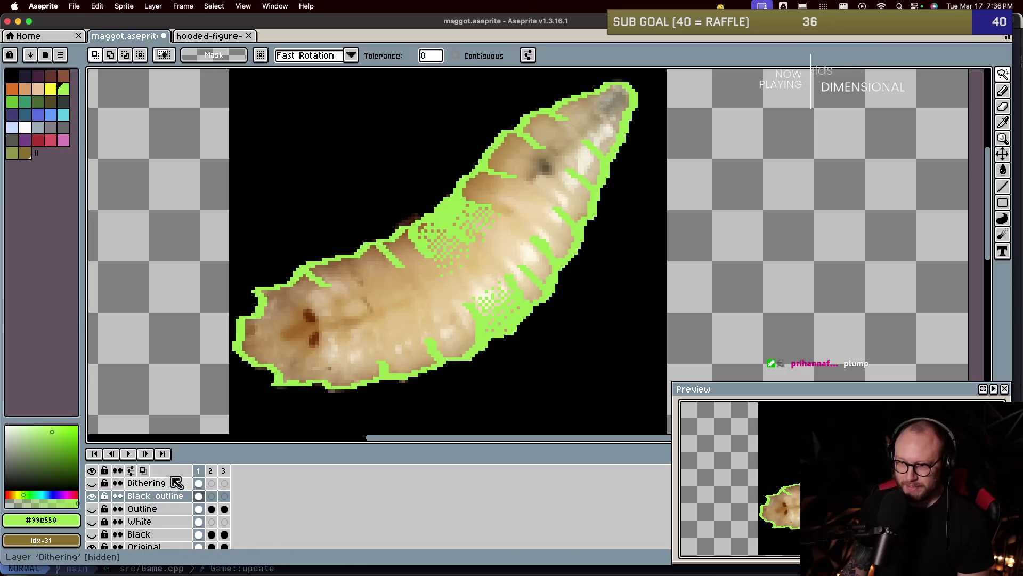
{"action": "left_click", "coordinate": [91, 483]}
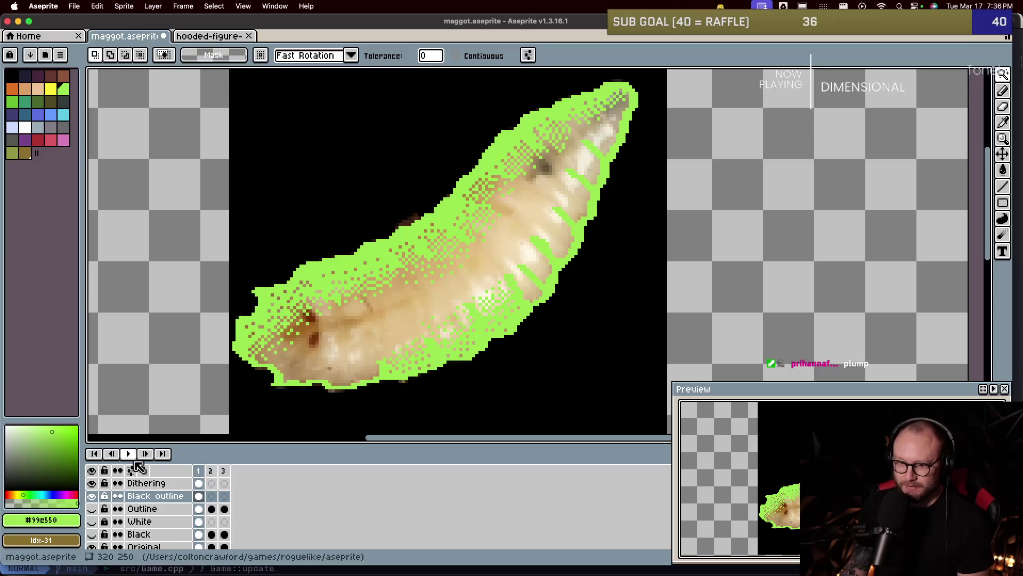
{"action": "scroll", "coordinate": [137, 468], "scroll_direction": "down", "scroll_amount": 1}
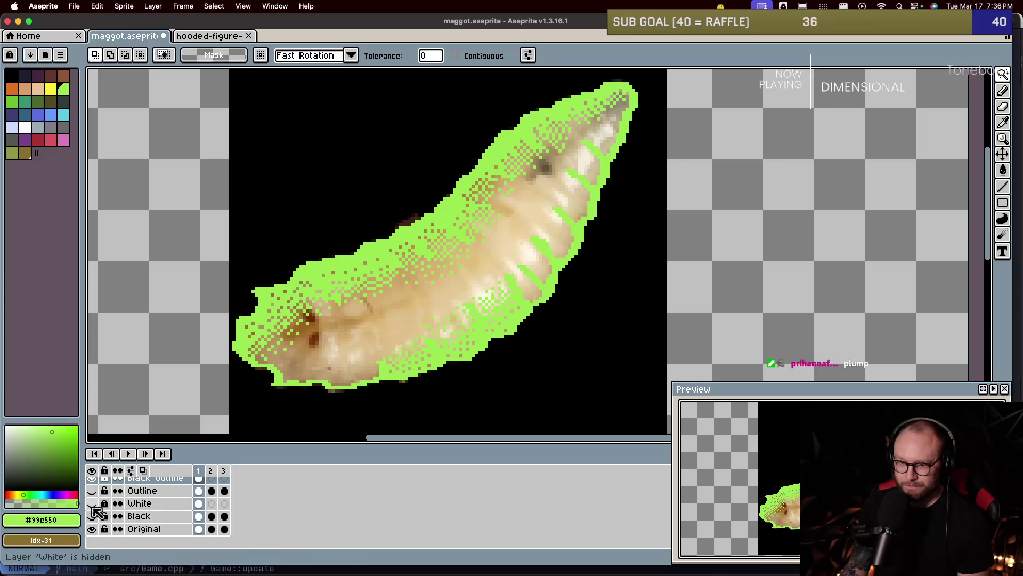
{"action": "left_click", "coordinate": [91, 529]}
{"action": "left_click", "coordinate": [92, 530]}
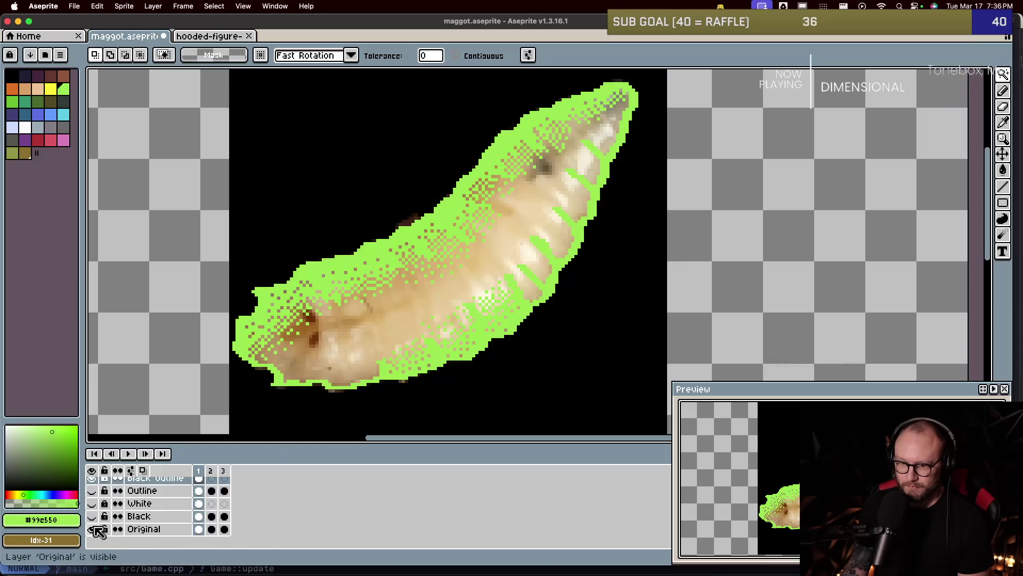
{"action": "left_click", "coordinate": [92, 516]}
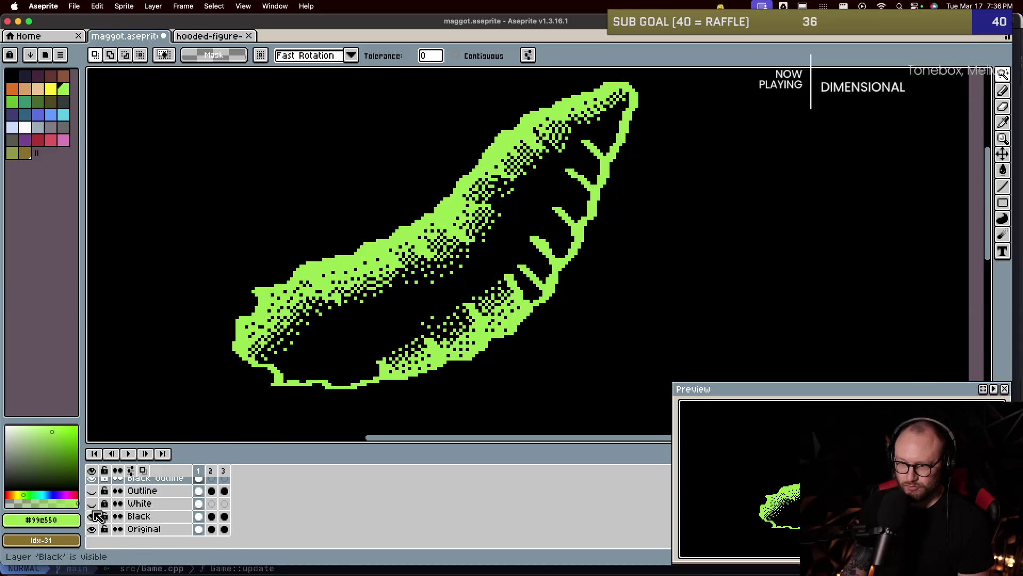
{"action": "scroll", "coordinate": [553, 275], "scroll_direction": "up", "scroll_amount": 4}
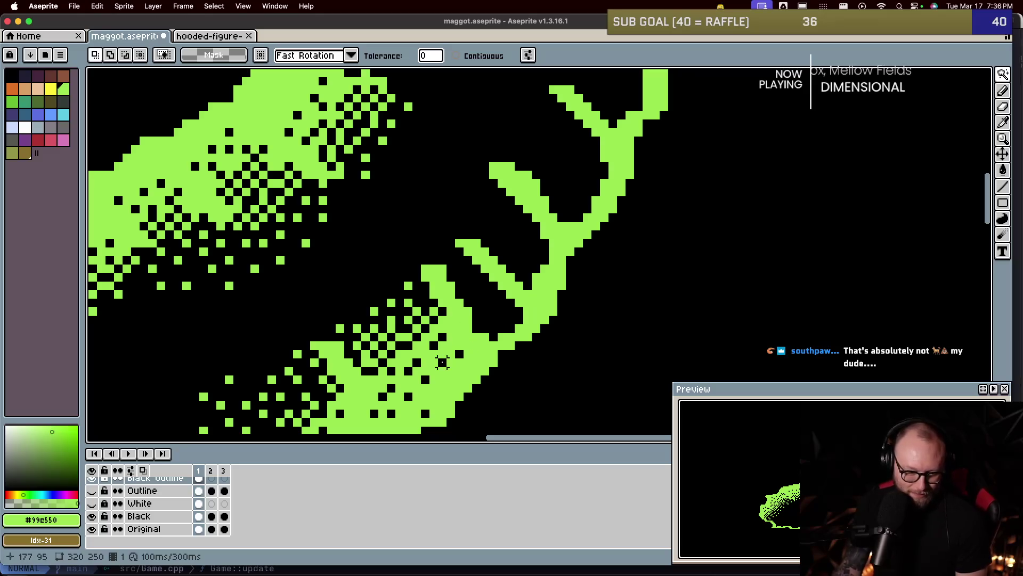
{"action": "scroll", "coordinate": [459, 284], "scroll_direction": "down", "scroll_amount": 4}
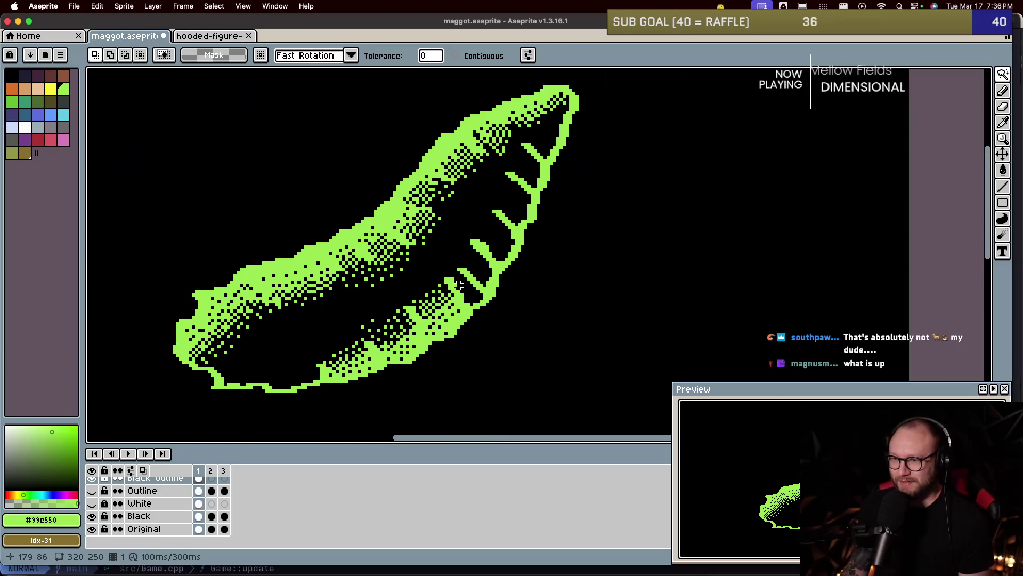
{"action": "key", "text": "super+Tab"}
{"action": "key", "text": "super+Tab"}
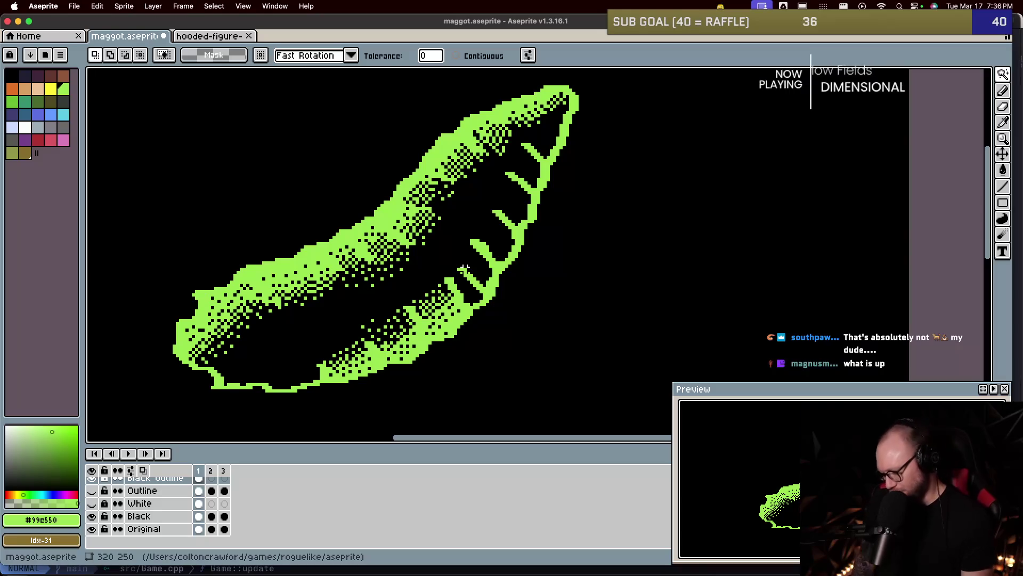
{"action": "key", "text": "super+Tab"}
{"action": "key", "text": "super+Tab"}
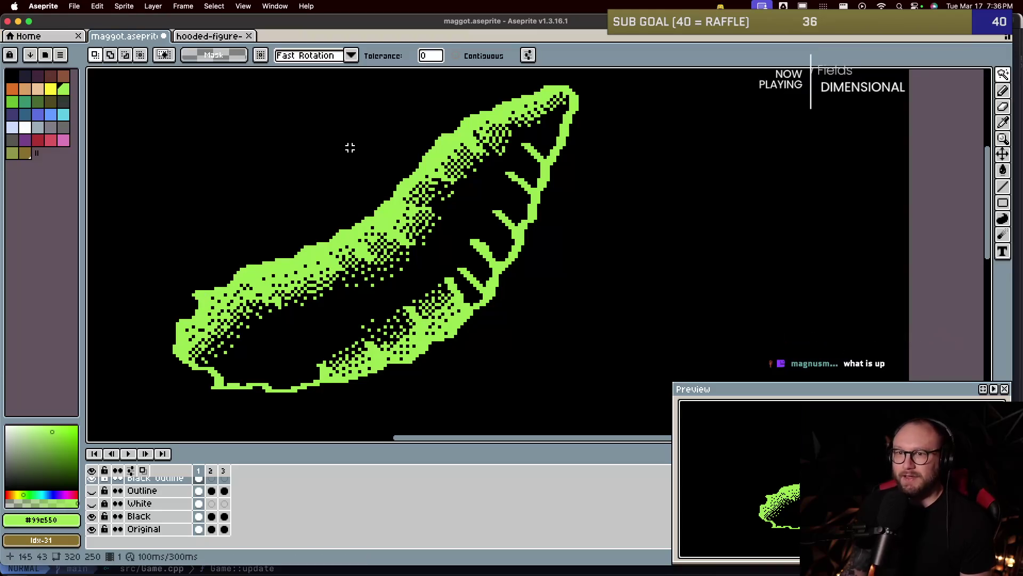
{"action": "left_click", "coordinate": [224, 37]}
{"action": "scroll", "coordinate": [573, 187], "scroll_direction": "up", "scroll_amount": 3}
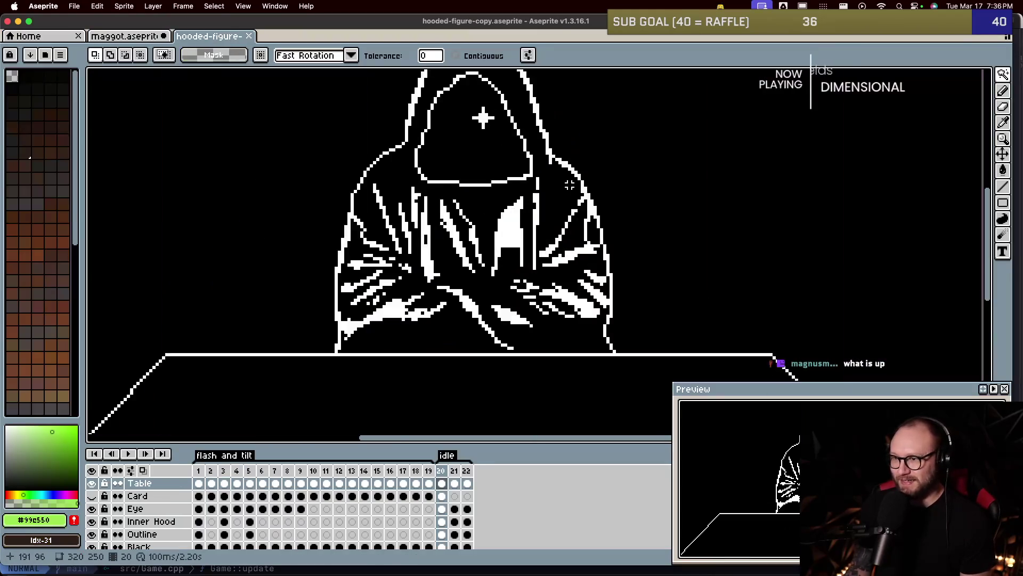
{"action": "scroll", "coordinate": [572, 188], "scroll_direction": "down", "scroll_amount": 1}
{"action": "left_click_drag", "start_coordinate": [590, 211], "coordinate": [575, 239]}
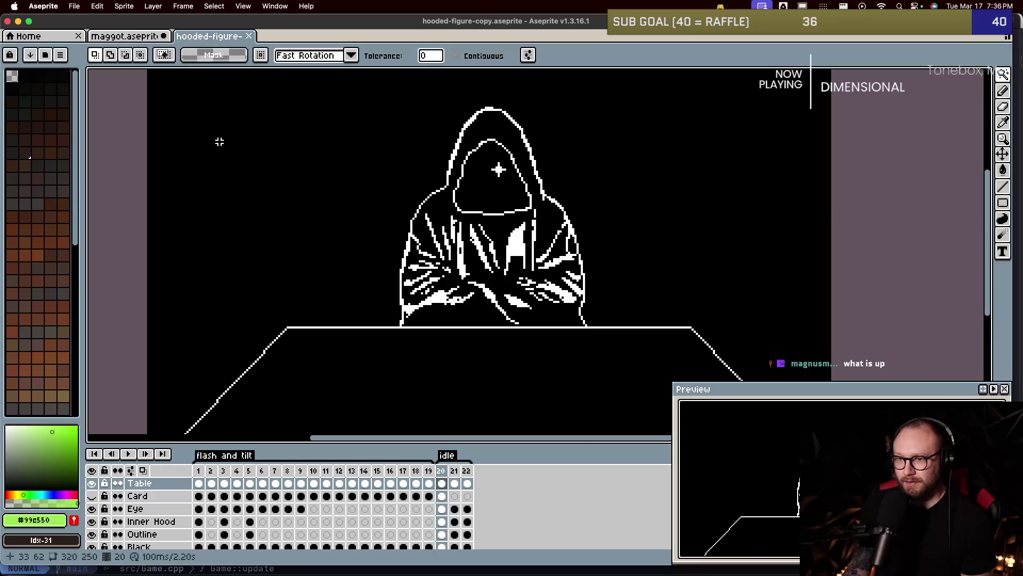
{"action": "left_click", "coordinate": [123, 36]}
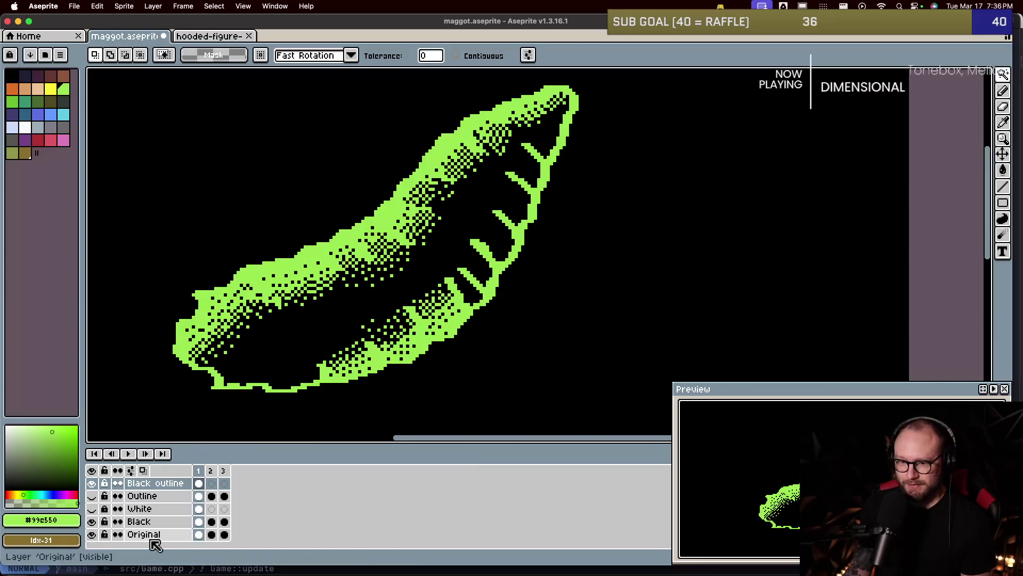
{"action": "left_click", "coordinate": [91, 482]}
Show the white Outline layer, hide Dithering, and pan and zoom to inspect the maggot
{"action": "left_click", "coordinate": [93, 496]}
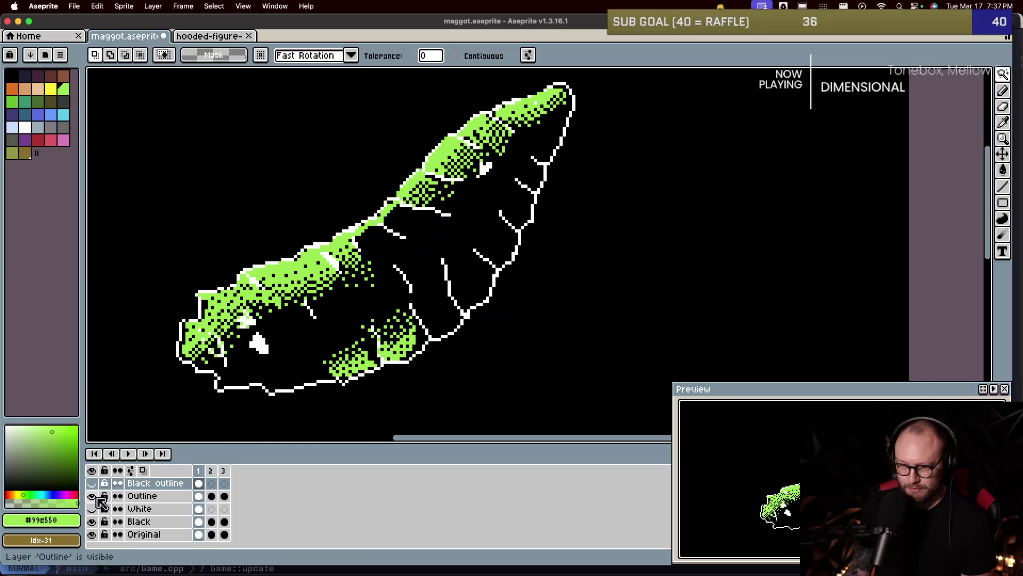
{"action": "scroll", "coordinate": [96, 493], "scroll_direction": "up", "scroll_amount": 1}
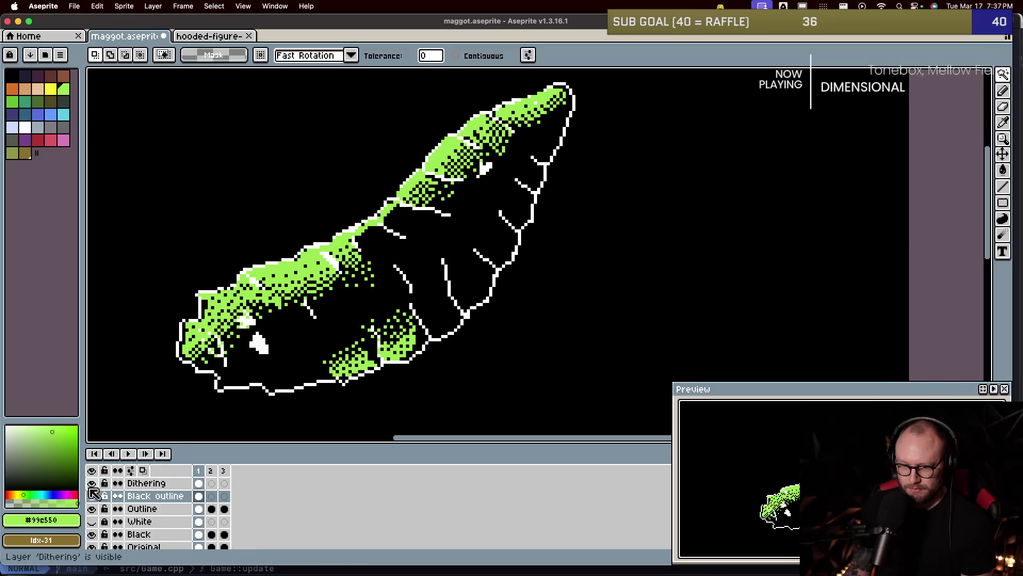
{"action": "left_click", "coordinate": [92, 482]}
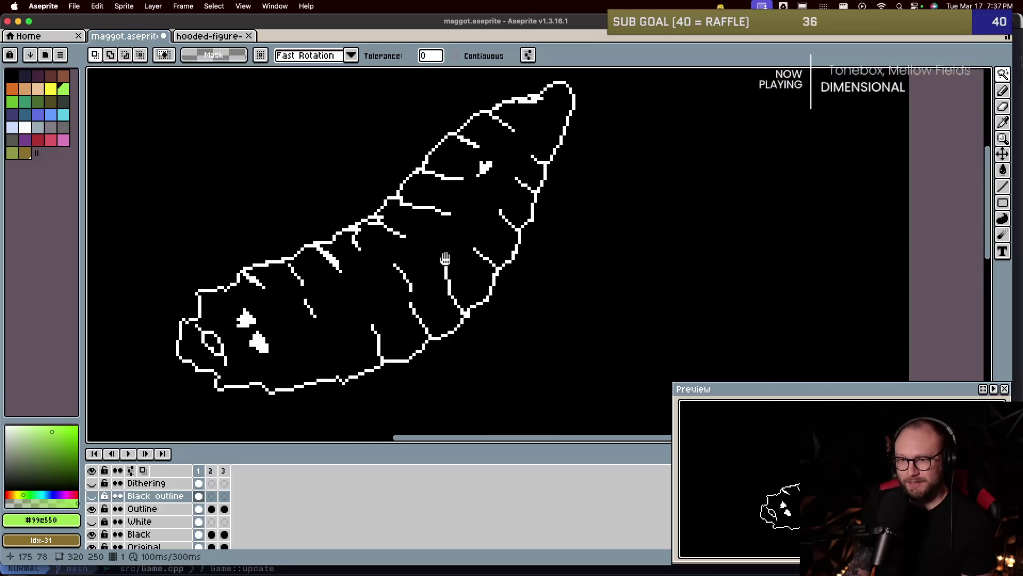
{"action": "mouse_move", "coordinate": [445, 259]}
{"action": "left_mouse_down"}
{"action": "mouse_move", "coordinate": [548, 250]}
{"action": "mouse_move", "coordinate": [535, 253]}
{"action": "left_mouse_up"}
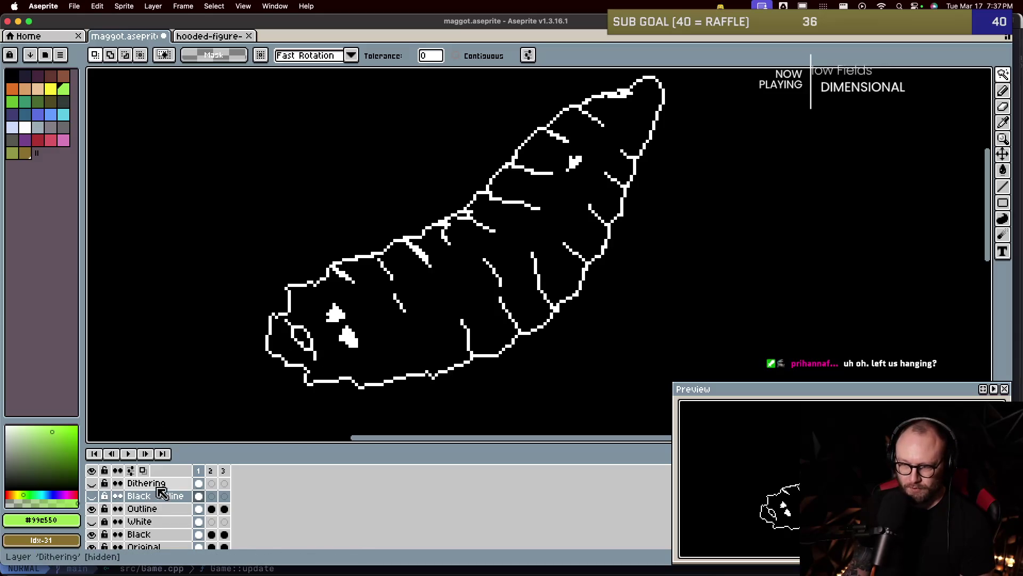
{"action": "scroll", "coordinate": [160, 493], "scroll_direction": "down", "scroll_amount": 2}
{"action": "scroll", "coordinate": [91, 520], "scroll_direction": "up", "scroll_amount": 2}
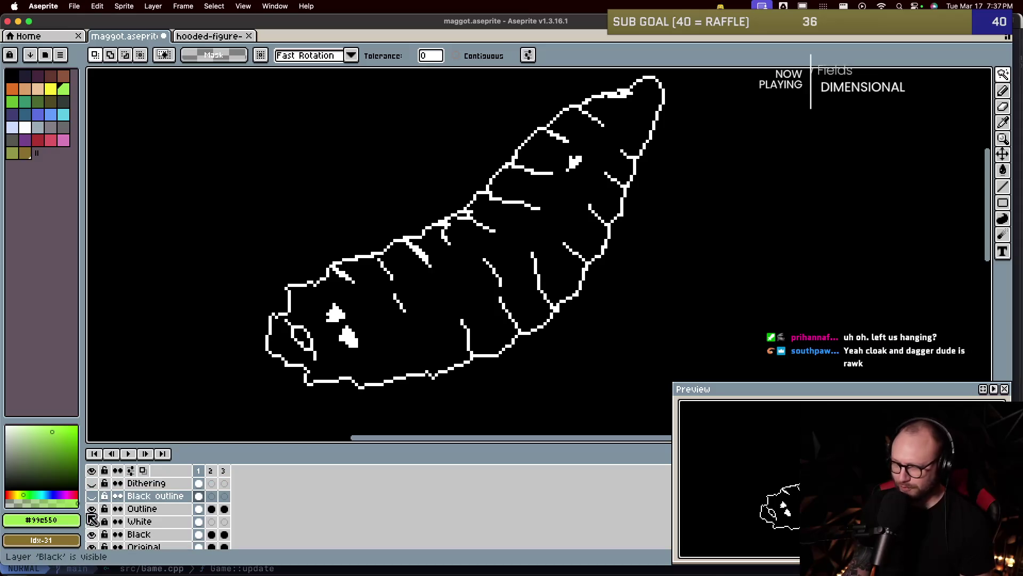
{"action": "scroll", "coordinate": [92, 520], "scroll_direction": "down", "scroll_amount": 2}
{"action": "scroll", "coordinate": [92, 519], "scroll_direction": "up", "scroll_amount": 2}
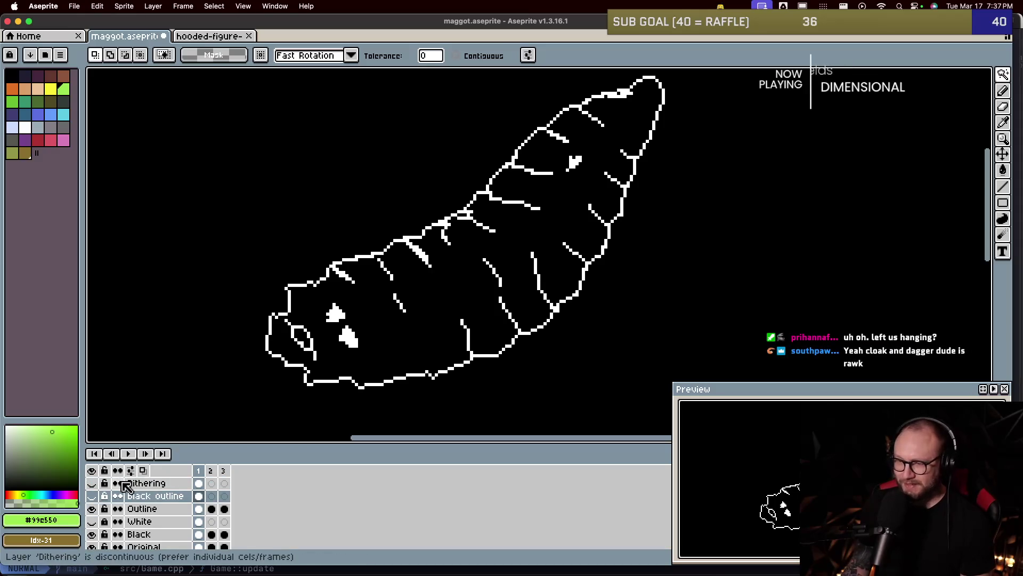
{"action": "scroll", "coordinate": [102, 509], "scroll_direction": "down", "scroll_amount": 2}
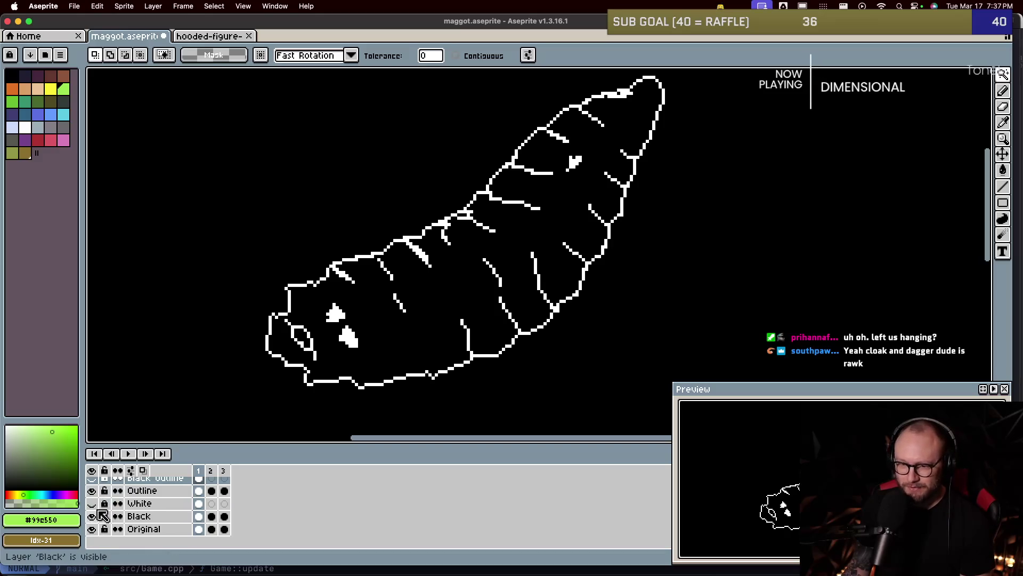
{"action": "scroll", "coordinate": [96, 516], "scroll_direction": "up", "scroll_amount": 2}
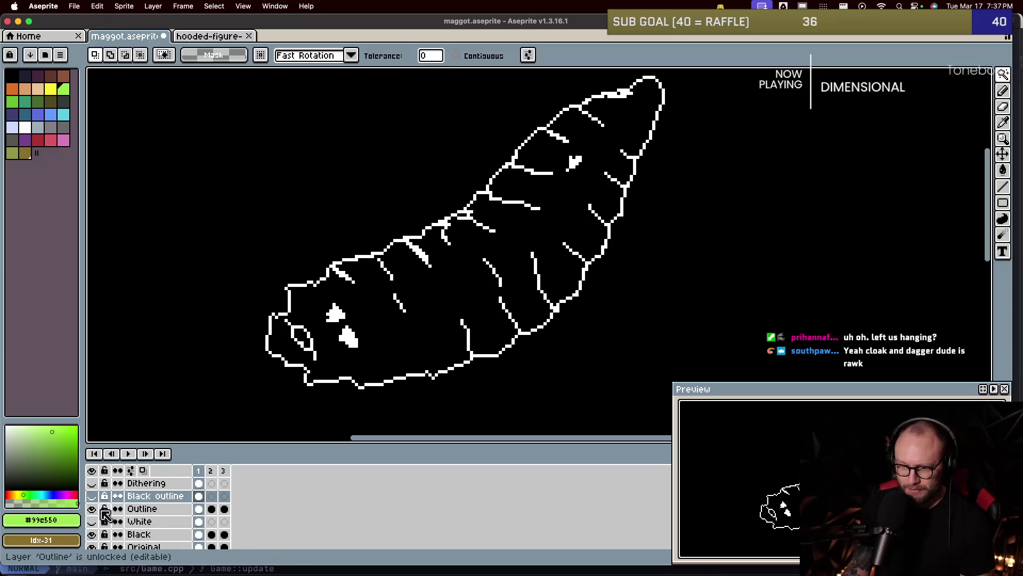
Hide the white Outline layer and show the Black outline and Dithering layers
{"action": "left_click", "coordinate": [94, 508]}
{"action": "left_click", "coordinate": [91, 496]}
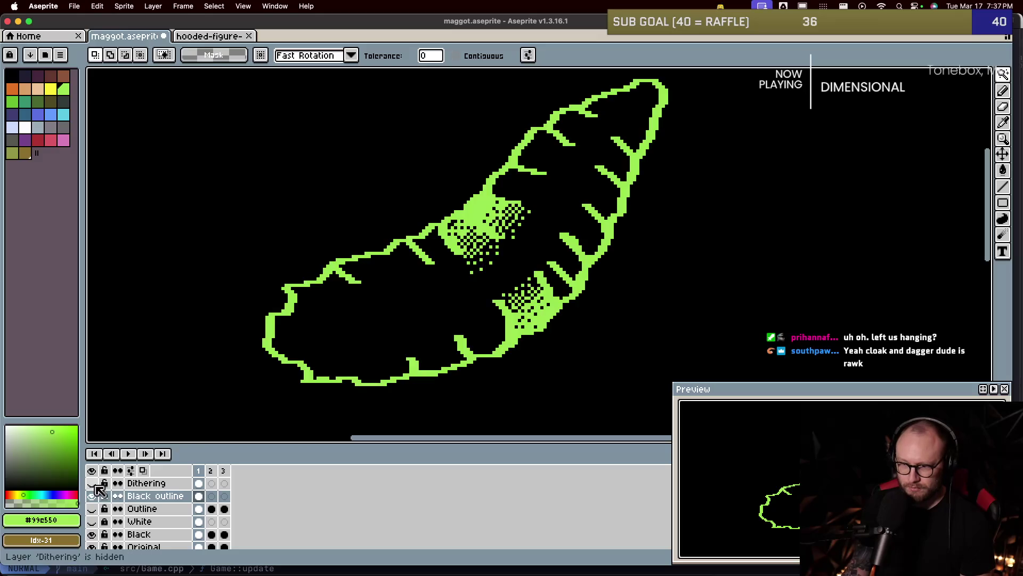
{"action": "left_click", "coordinate": [92, 482]}
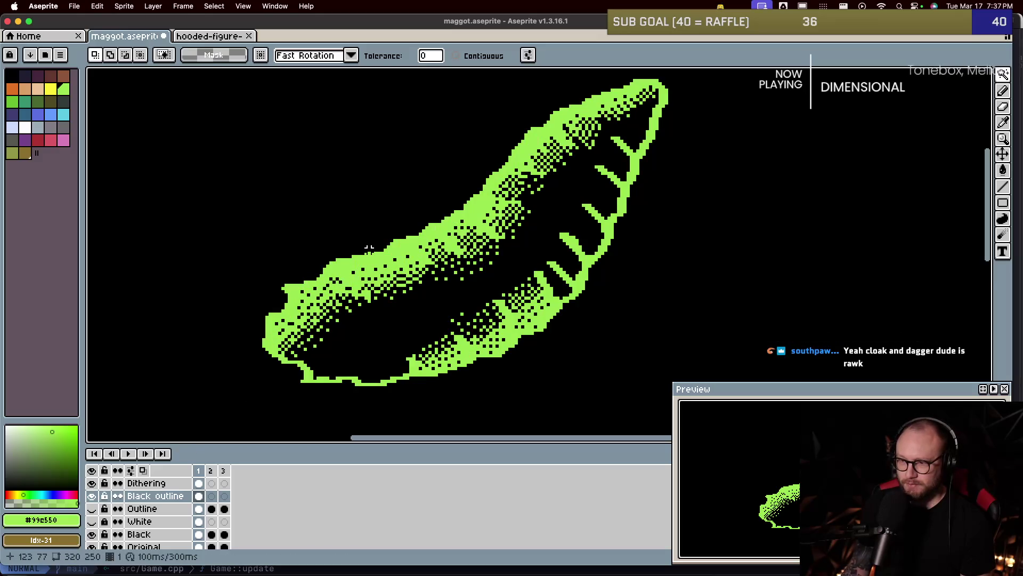
{"action": "scroll", "coordinate": [369, 249], "scroll_direction": "down", "scroll_amount": 4}
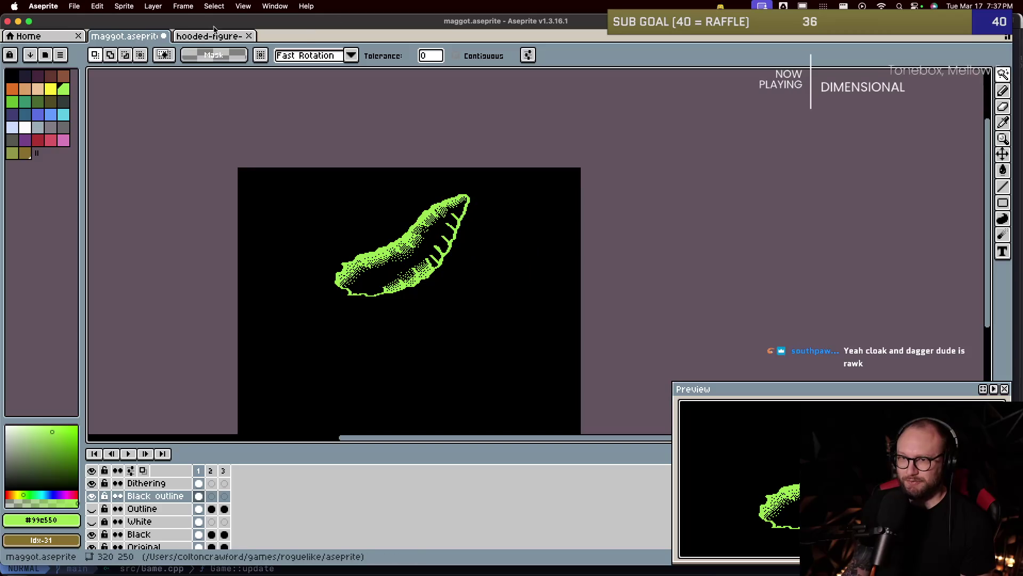
Glance at the hooded figure document, then zoom into maggot.aseprite and hide the Dithering layer
{"action": "left_click", "coordinate": [210, 41]}
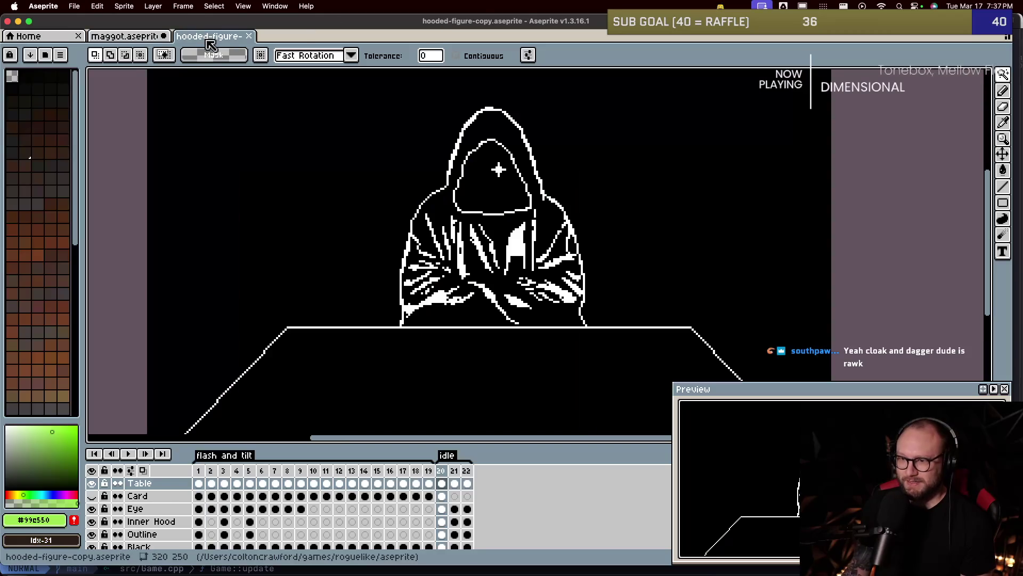
{"action": "left_click", "coordinate": [137, 43]}
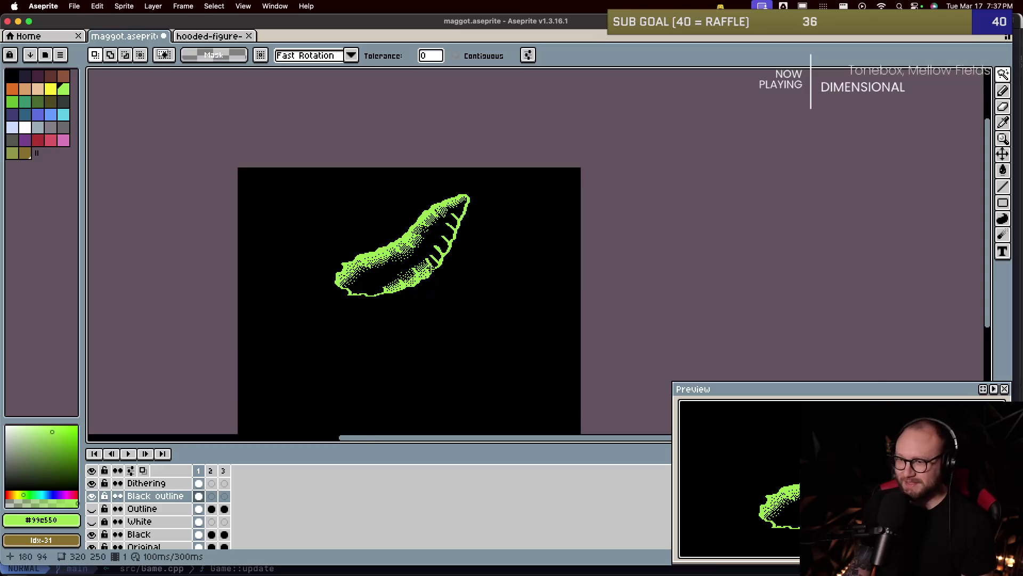
{"action": "scroll", "coordinate": [430, 267], "scroll_direction": "up", "scroll_amount": 5}
{"action": "scroll", "coordinate": [453, 231], "scroll_direction": "up", "scroll_amount": 1}
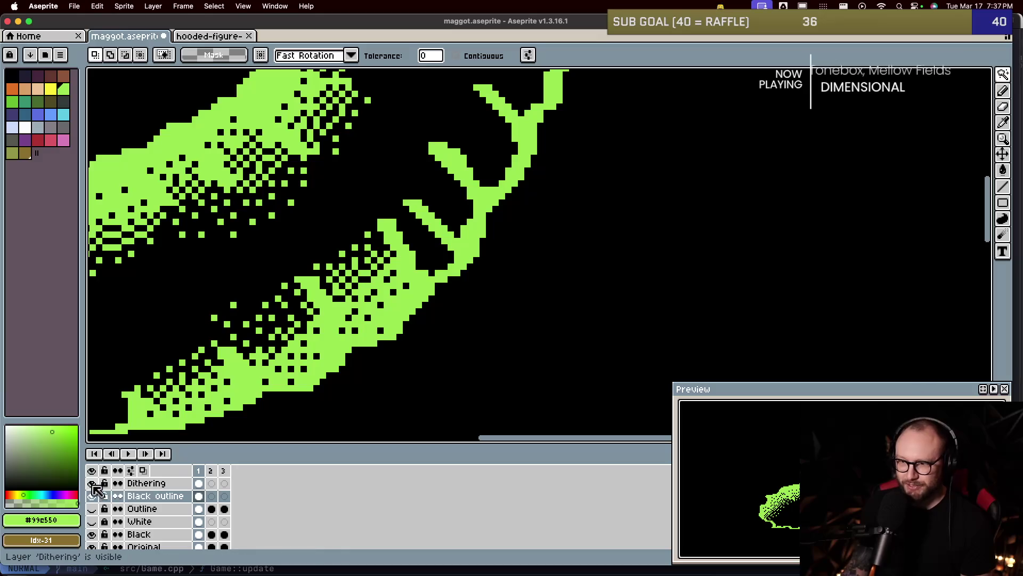
{"action": "left_click", "coordinate": [92, 482]}
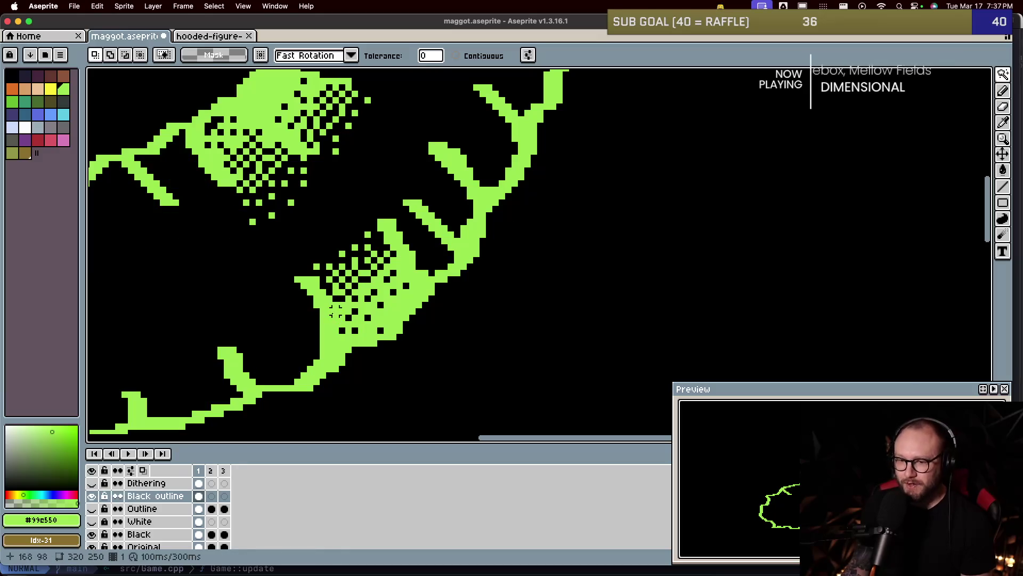
Check the hooded figure again, then turn the lower joint patch grey and blue
{"action": "scroll", "coordinate": [393, 298], "scroll_direction": "down", "scroll_amount": 4}
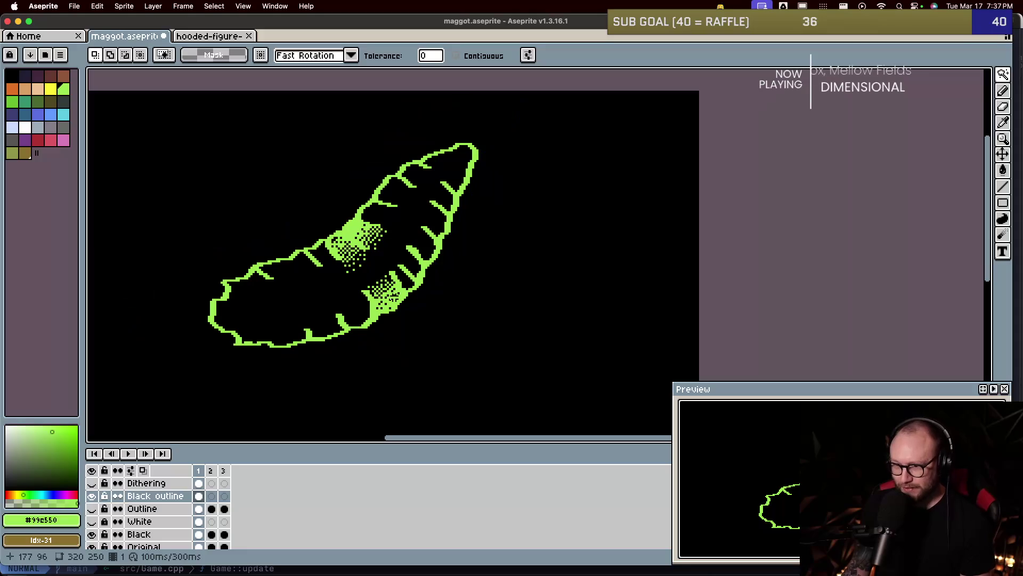
{"action": "scroll", "coordinate": [377, 290], "scroll_direction": "up", "scroll_amount": 2}
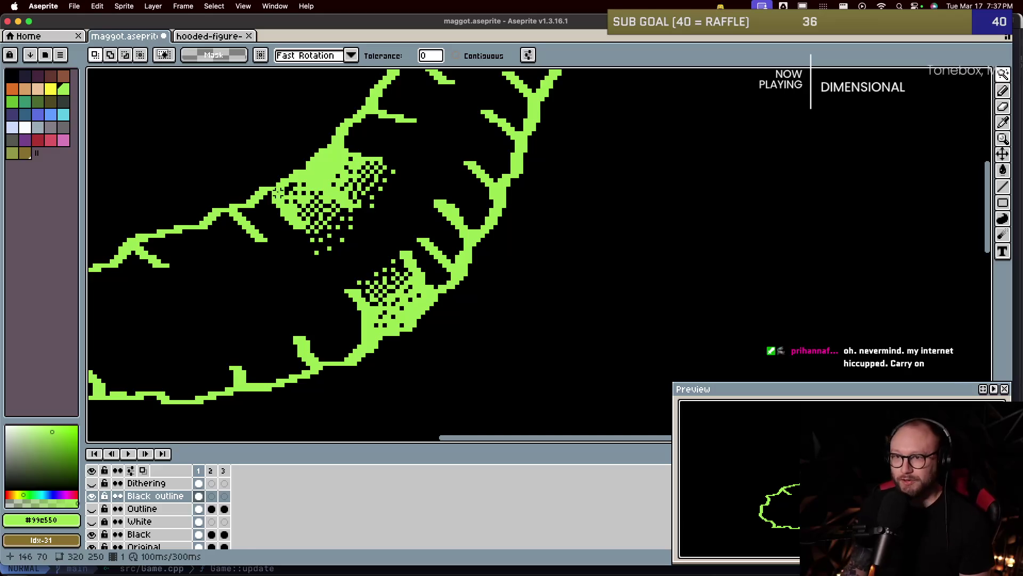
{"action": "left_click", "coordinate": [229, 36]}
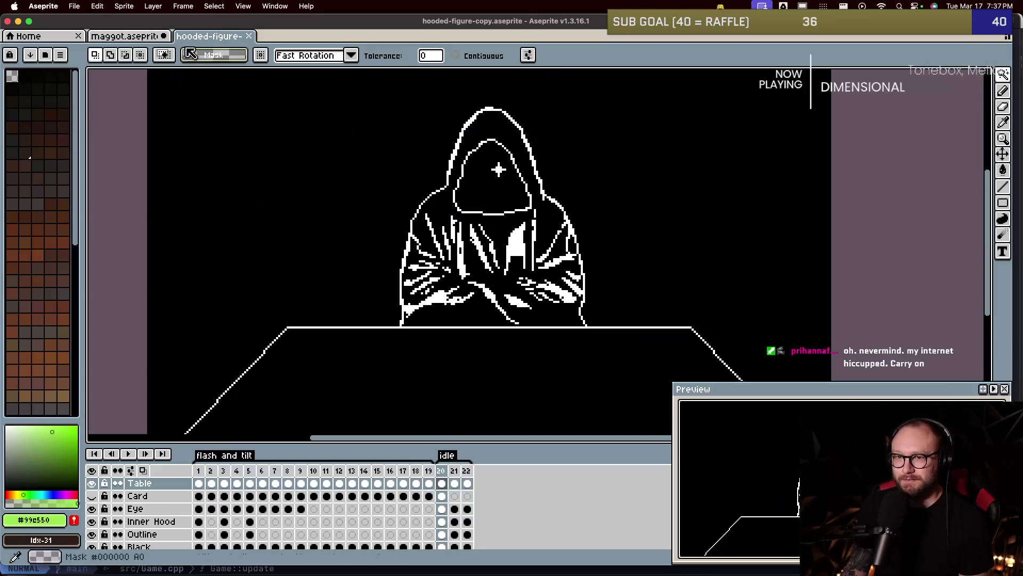
{"action": "left_click", "coordinate": [133, 36]}
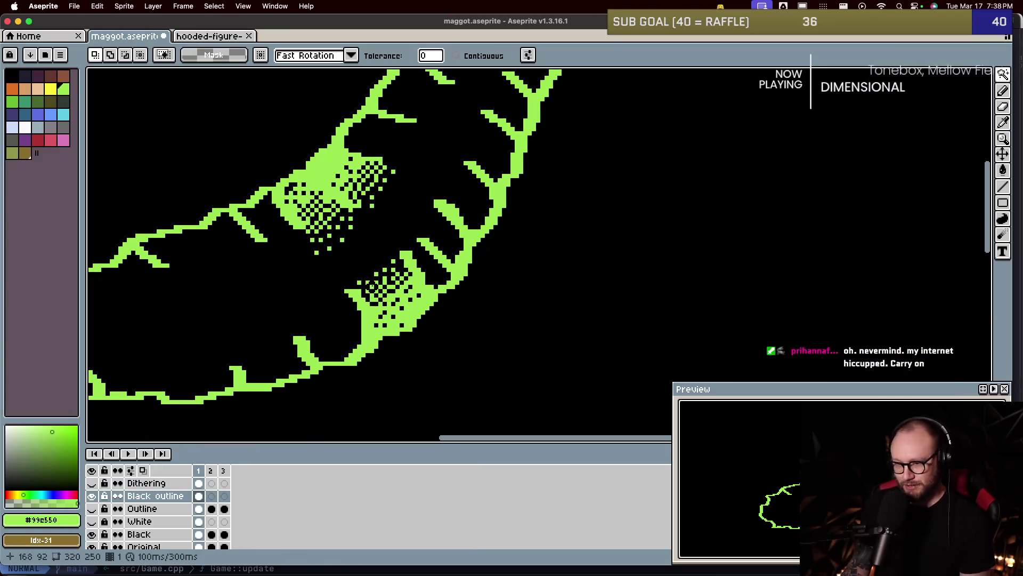
{"action": "left_click", "coordinate": [374, 288]}
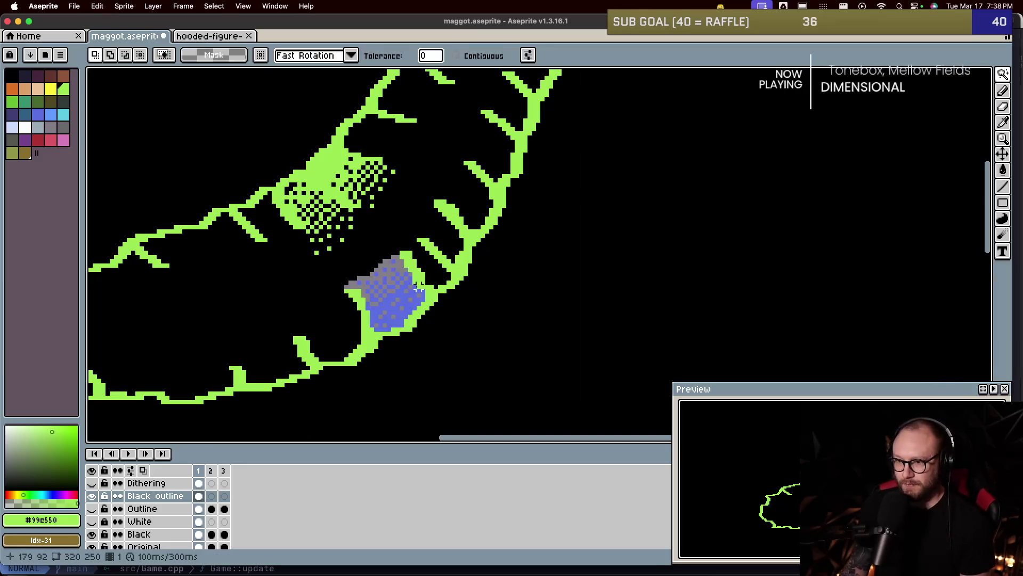
Magic-wand select the grey and blue blob on the lower joint
{"action": "scroll", "coordinate": [420, 280], "scroll_direction": "up", "scroll_amount": 1}
{"action": "scroll", "coordinate": [420, 280], "scroll_direction": "up", "scroll_amount": 5}
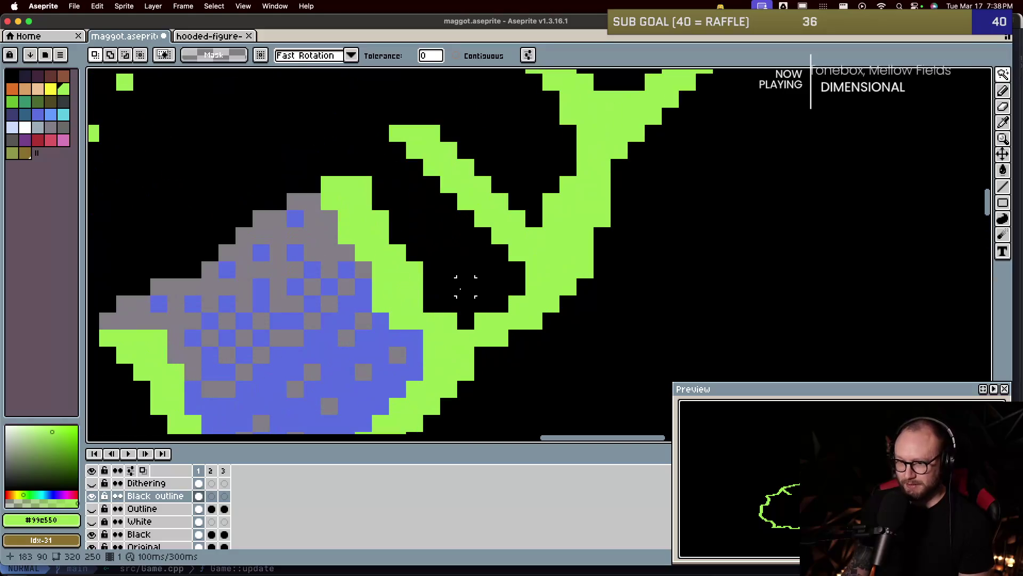
{"action": "key", "text": "w"}
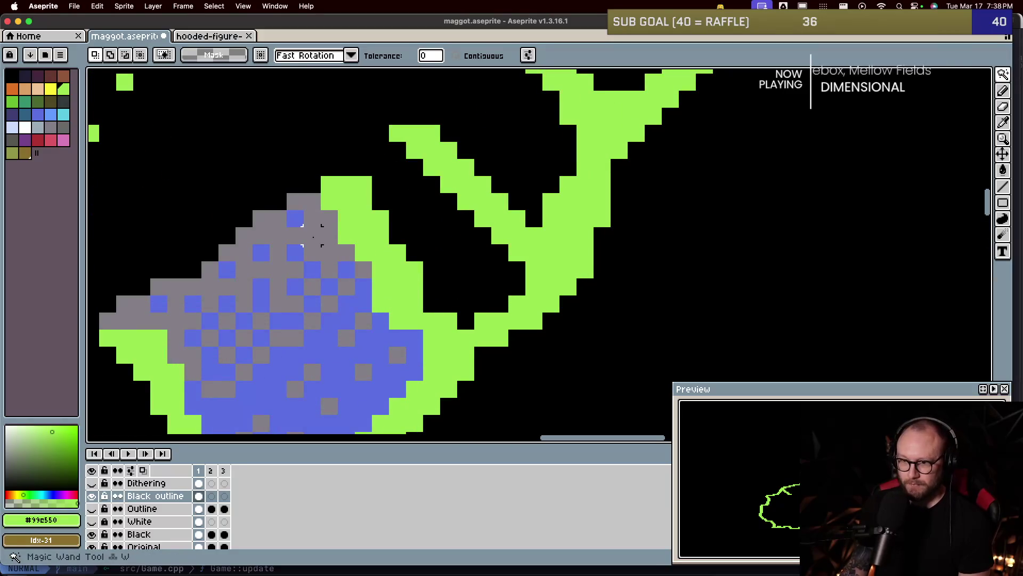
{"action": "key", "text": "q"}
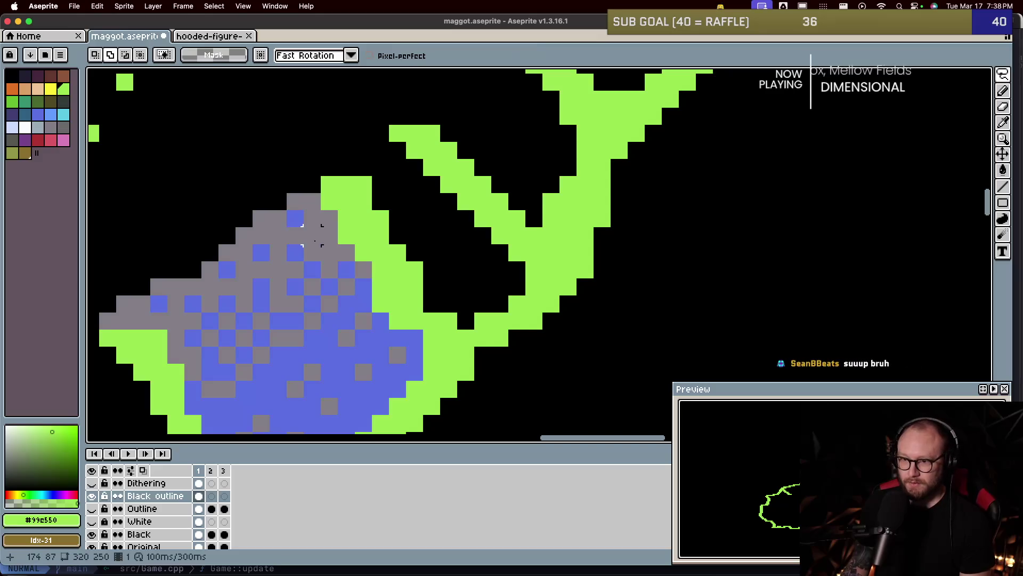
{"action": "key", "text": "w"}
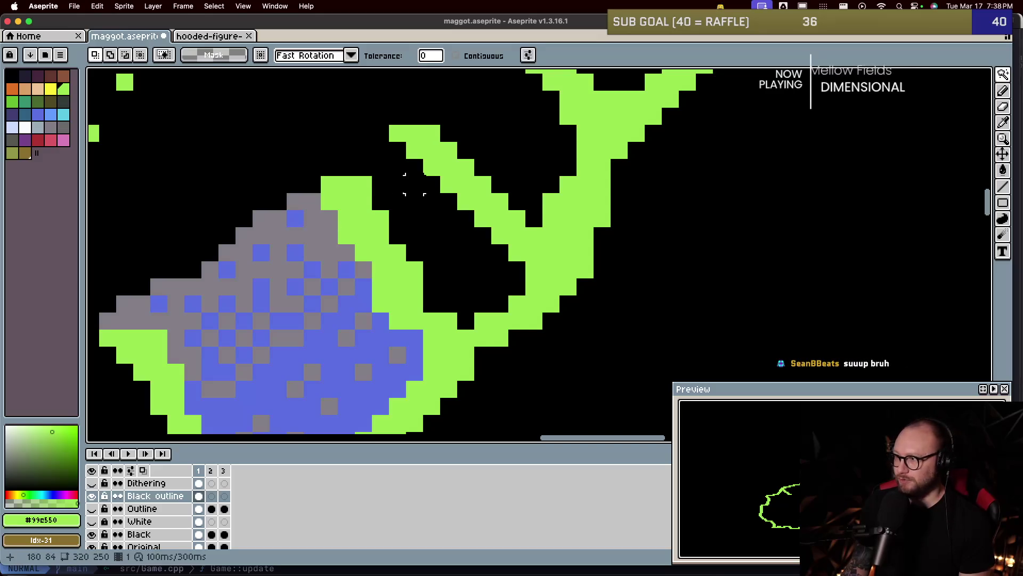
{"action": "left_click", "coordinate": [329, 235]}
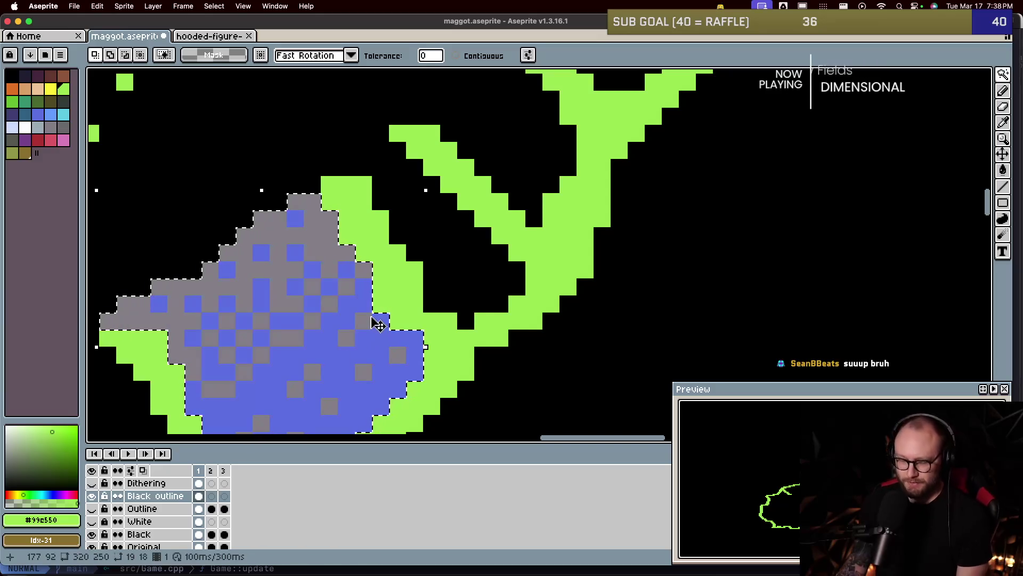
Cut the blob and paste it in place onto the shown, active Dithering layer
{"action": "key", "text": "v"}
{"action": "key", "text": "super+x"}
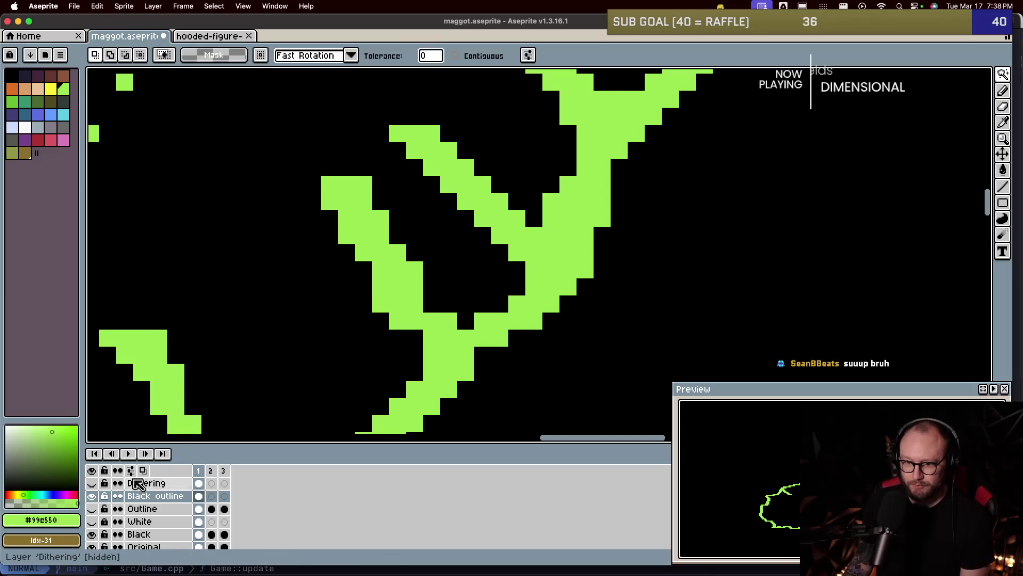
{"action": "left_click", "coordinate": [140, 483]}
{"action": "left_click", "coordinate": [93, 484]}
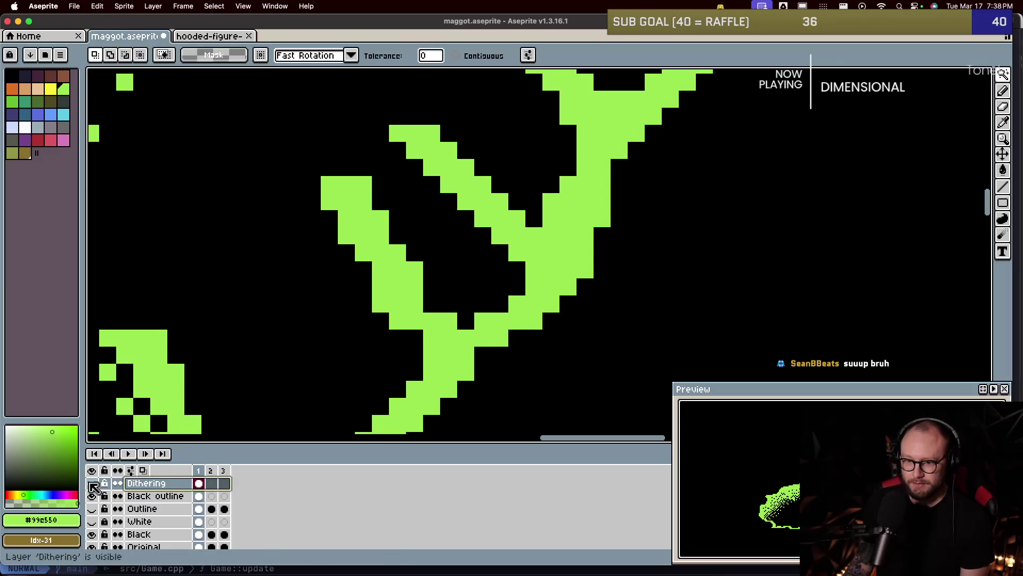
{"action": "key", "text": "super+v"}
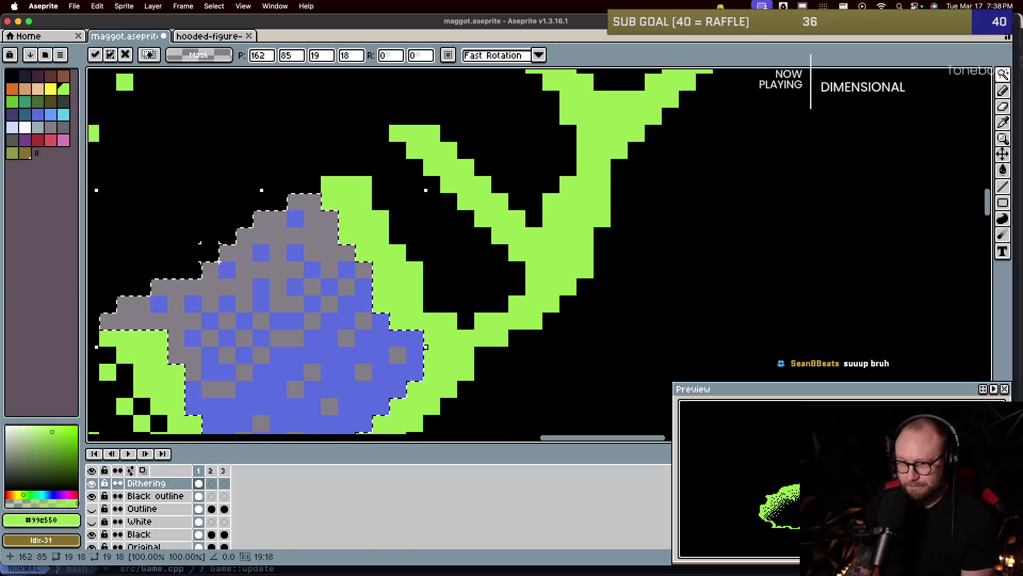
{"action": "key", "text": "Return"}
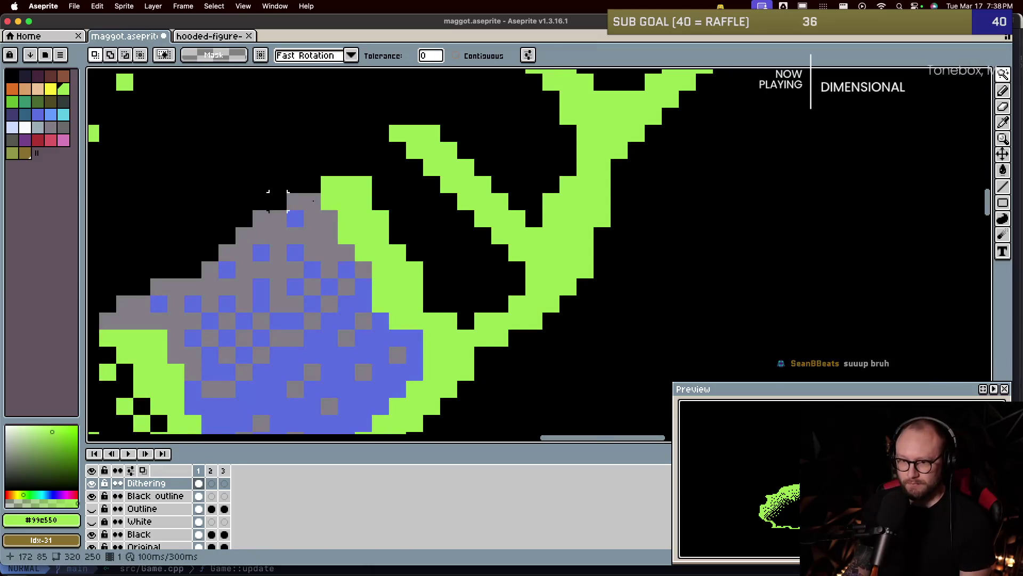
{"action": "mouse_move", "coordinate": [448, 286]}
{"action": "left_mouse_down"}
{"action": "mouse_move", "coordinate": [441, 222]}
{"action": "mouse_move", "coordinate": [512, 192]}
{"action": "left_mouse_up"}
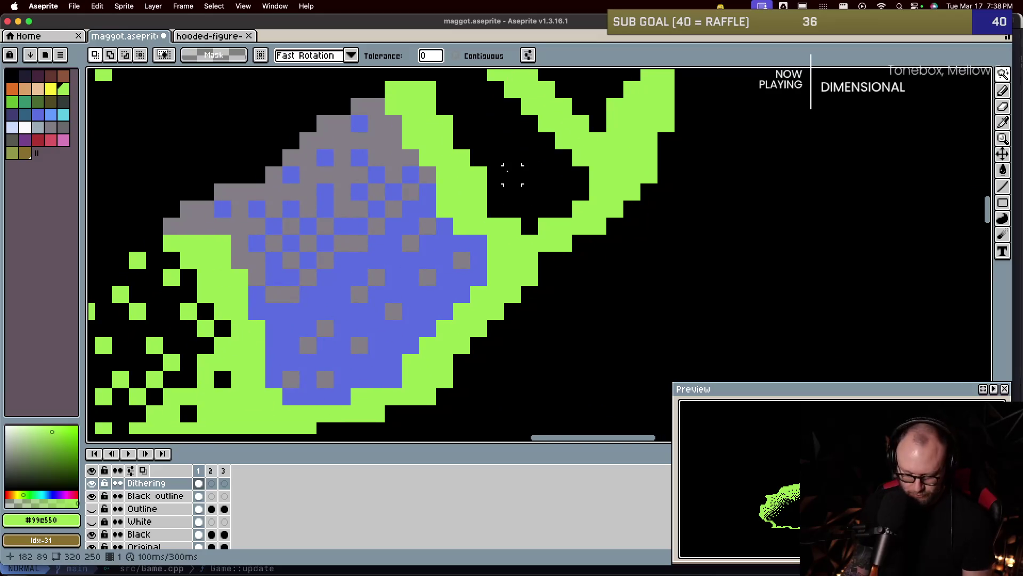
Fill a blue spot green, then magic-wand and delete all the gray pixels
{"action": "key", "text": "g"}
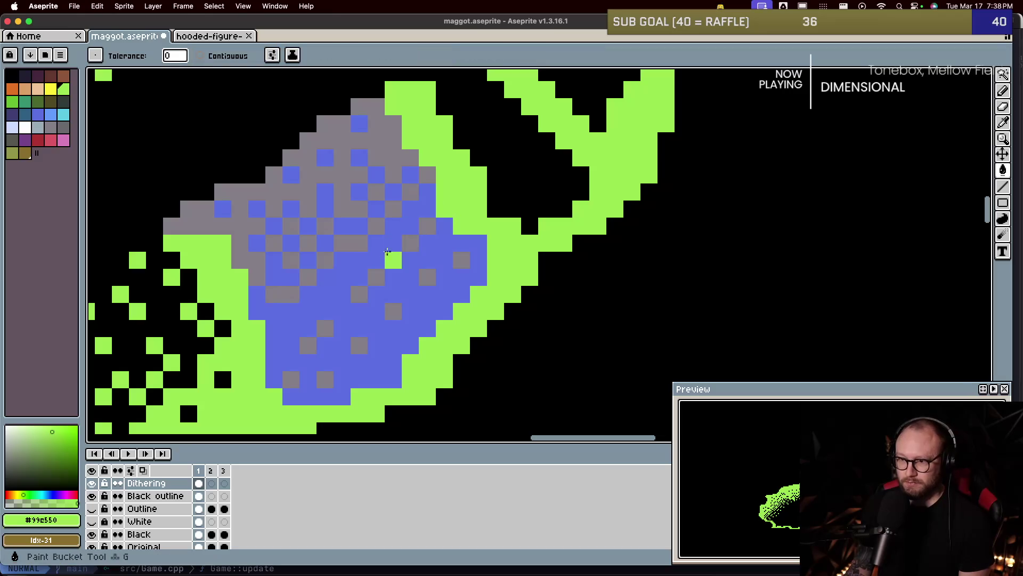
{"action": "left_click", "coordinate": [392, 259]}
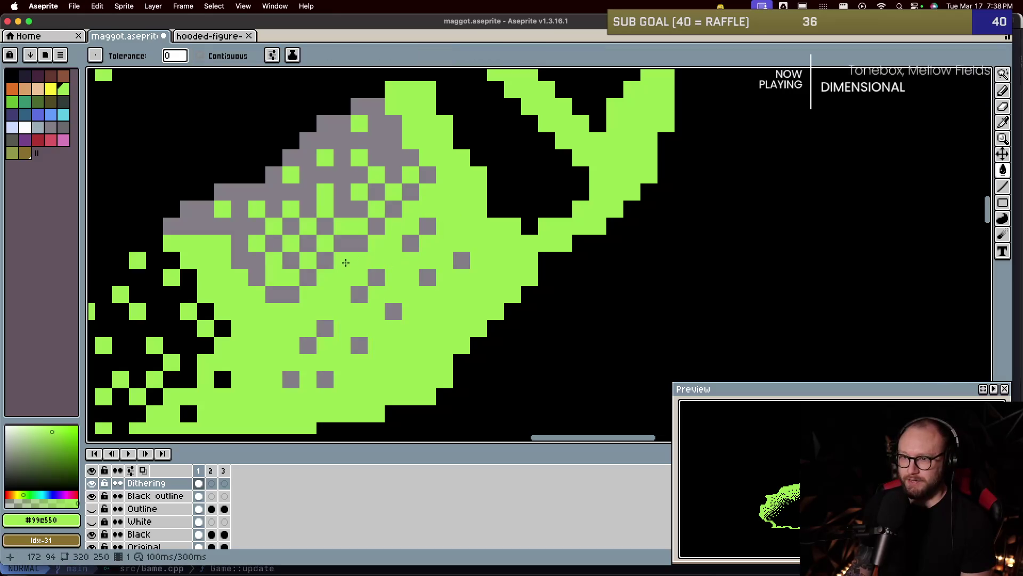
{"action": "key", "text": "w"}
{"action": "left_click", "coordinate": [362, 145]}
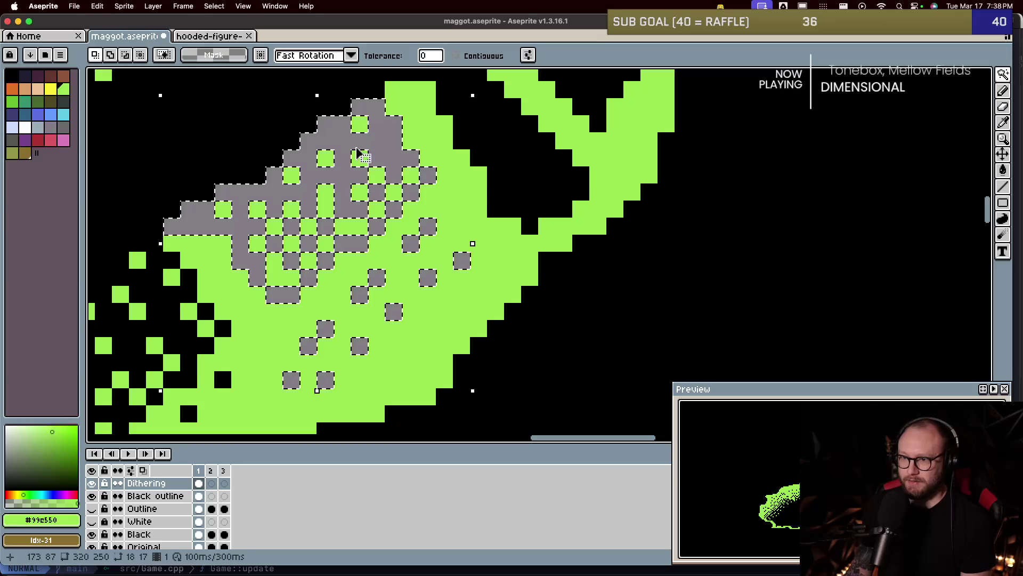
{"action": "key", "text": "Delete"}
{"action": "key", "text": "ctrl+d"}
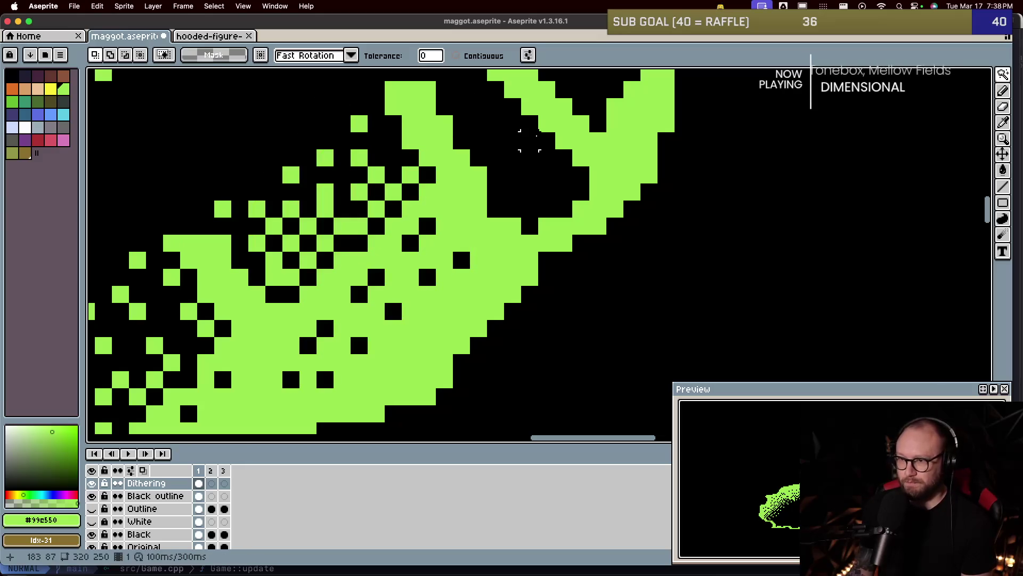
Compare the gray removal by undo/redo, bring the body-to-leg joint into view, and pick blue
{"action": "key", "text": "ctrl+z"}
{"action": "key", "text": "ctrl+d"}
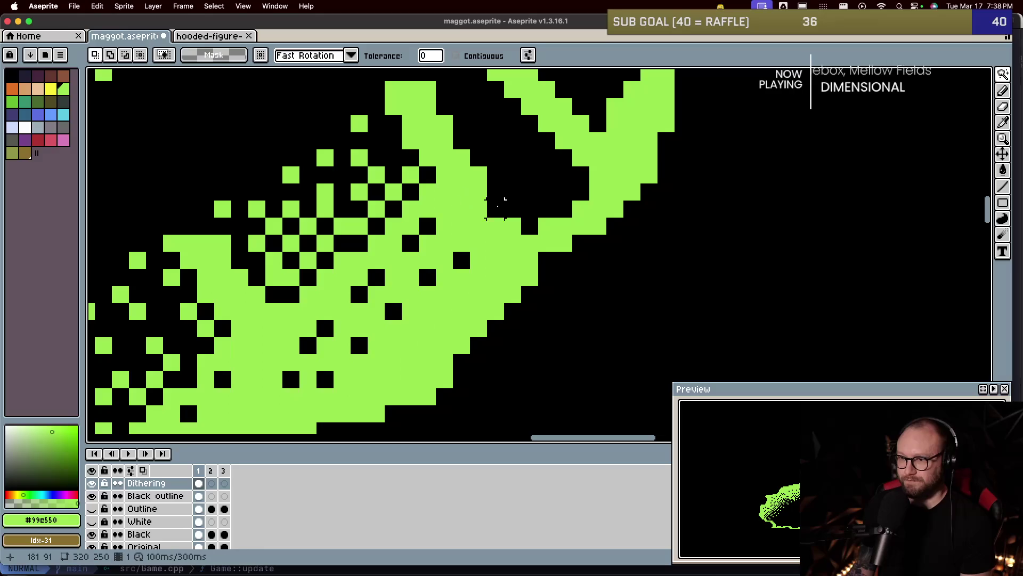
{"action": "mouse_move", "coordinate": [520, 204]}
{"action": "left_mouse_down"}
{"action": "mouse_move", "coordinate": [487, 324]}
{"action": "mouse_move", "coordinate": [496, 323]}
{"action": "left_mouse_up"}
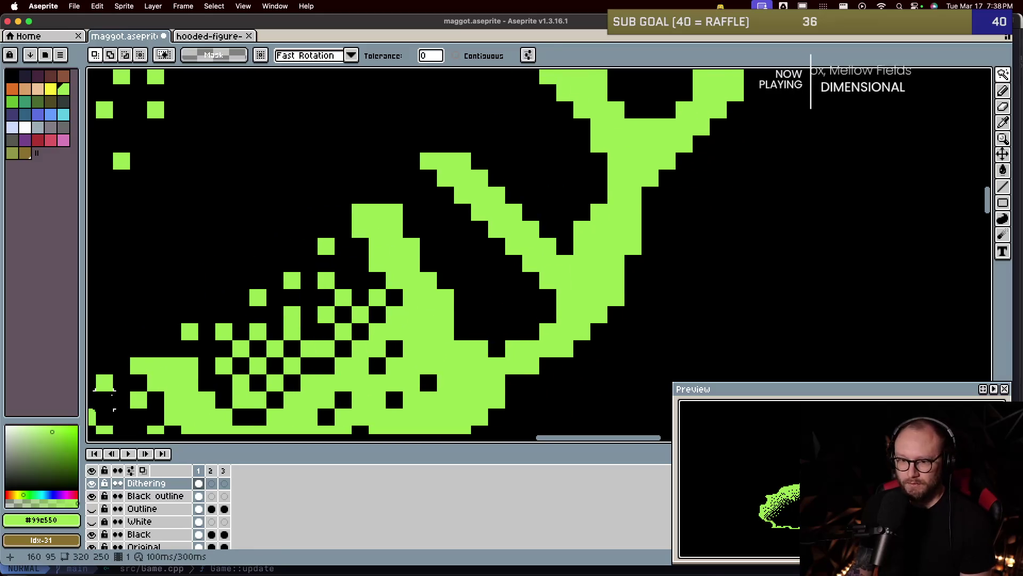
{"action": "left_click", "coordinate": [44, 115]}
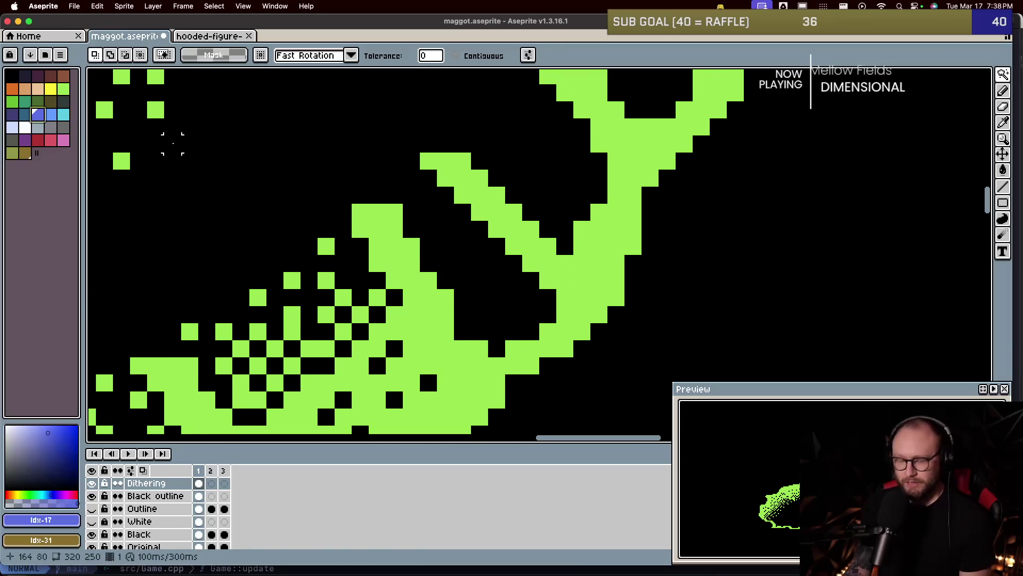
Pencil a blue diagonal at the joint and outline a light gray cap above it
{"action": "key", "text": "b"}
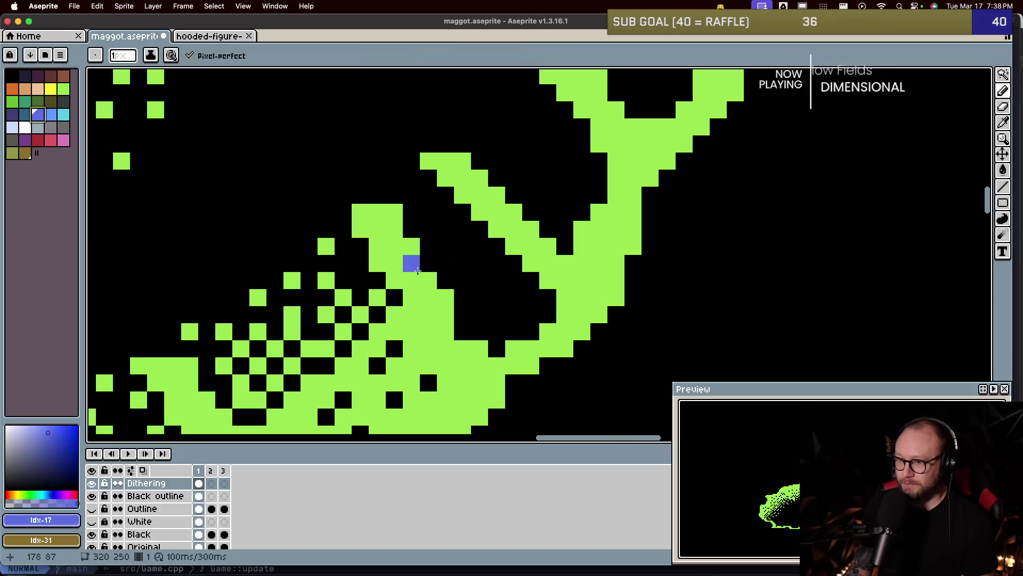
{"action": "mouse_move", "coordinate": [429, 263]}
{"action": "left_mouse_down"}
{"action": "mouse_move", "coordinate": [462, 229]}
{"action": "mouse_move", "coordinate": [473, 232]}
{"action": "left_mouse_up"}
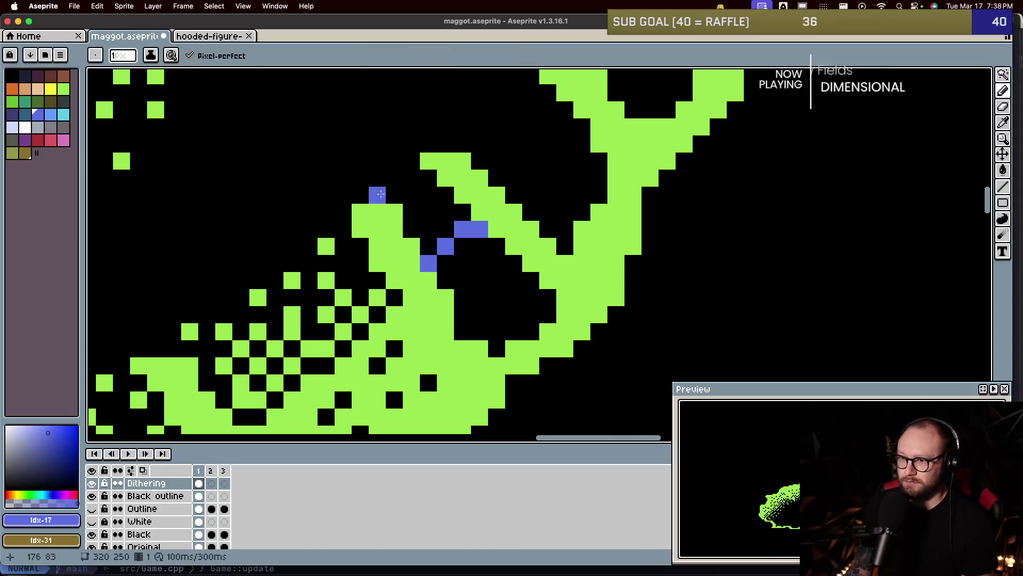
{"action": "left_click", "coordinate": [38, 129]}
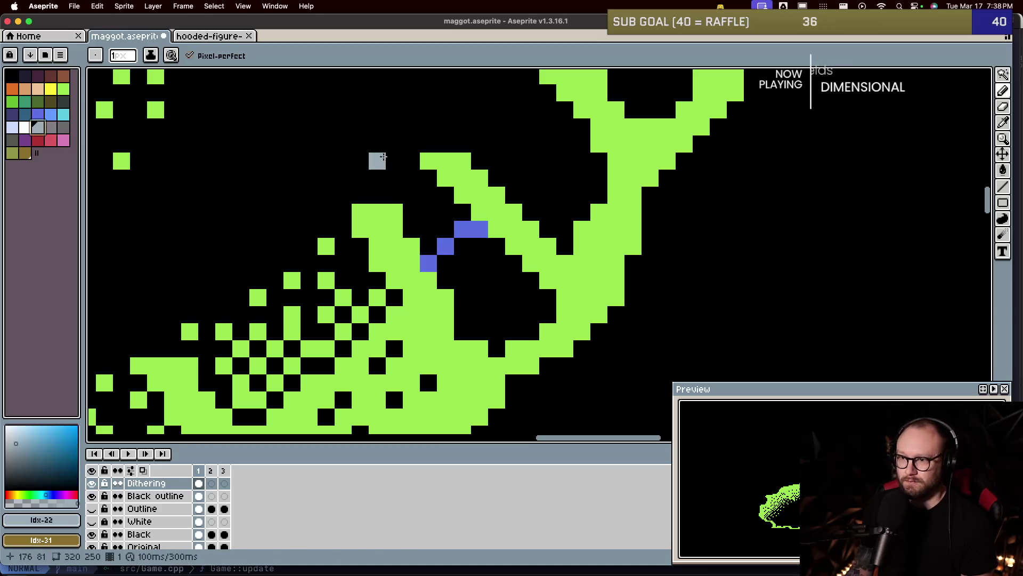
{"action": "left_click_drag", "start_coordinate": [391, 198], "coordinate": [427, 179]}
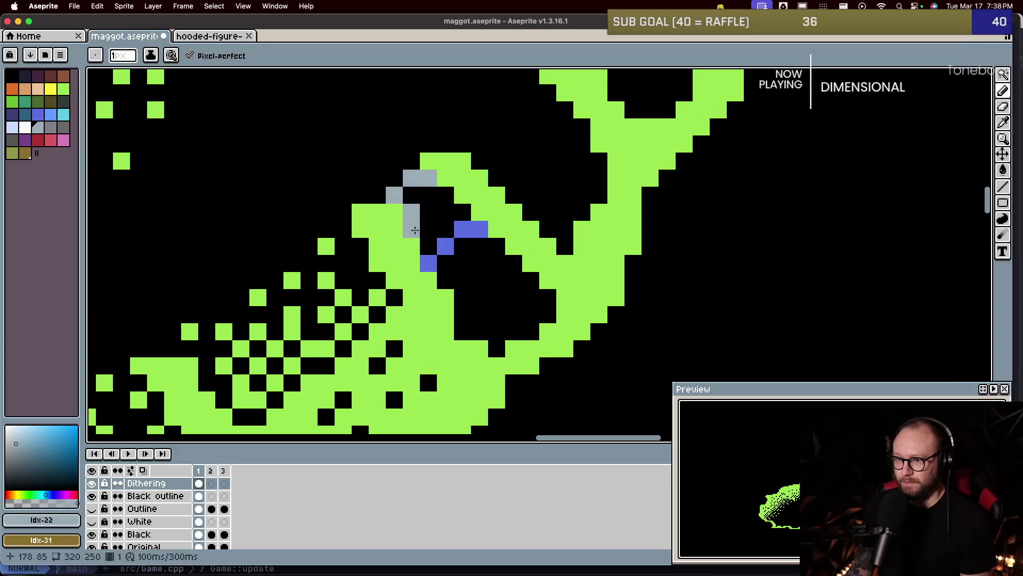
{"action": "mouse_move", "coordinate": [428, 246]}
{"action": "left_mouse_down"}
{"action": "mouse_move", "coordinate": [459, 209]}
{"action": "mouse_move", "coordinate": [446, 212]}
{"action": "mouse_move", "coordinate": [446, 197]}
{"action": "mouse_move", "coordinate": [411, 196]}
{"action": "left_mouse_up"}
Fill the gray cap's gaps with Contiguous fill on, sampling the joint's blue
{"action": "key", "text": "g"}
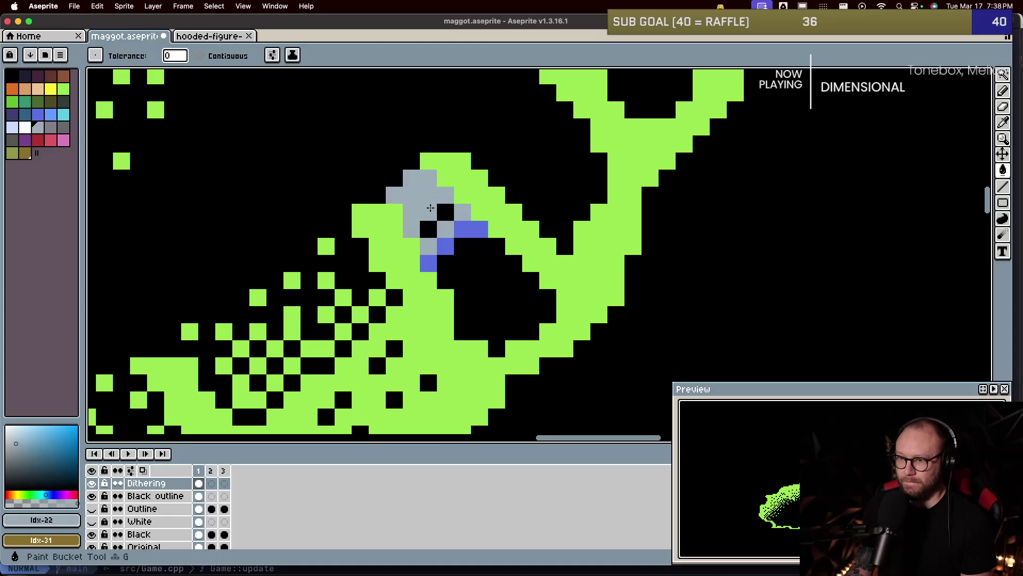
{"action": "left_click", "coordinate": [456, 238]}
{"action": "key", "text": "super+z"}
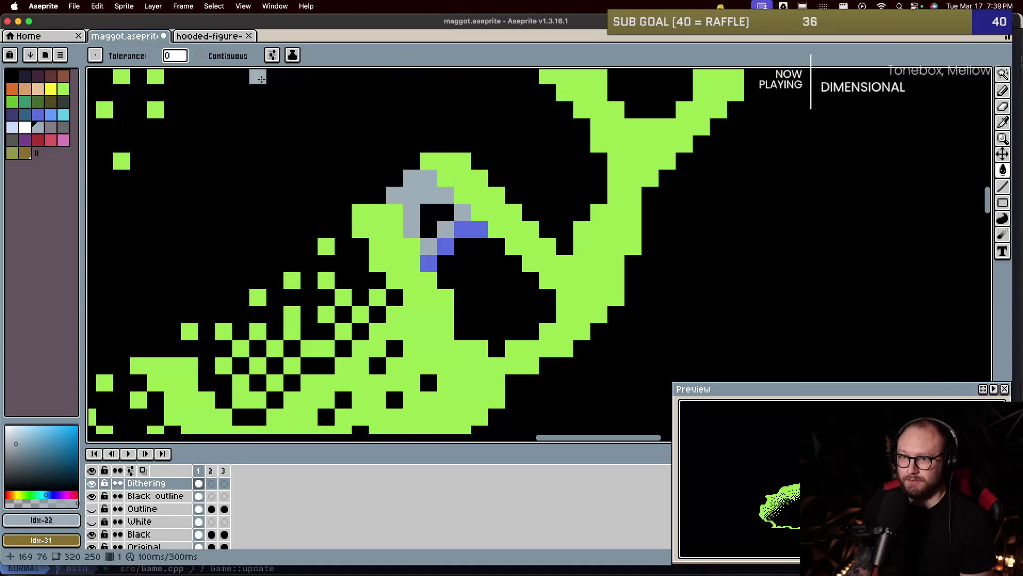
{"action": "left_click", "coordinate": [228, 55]}
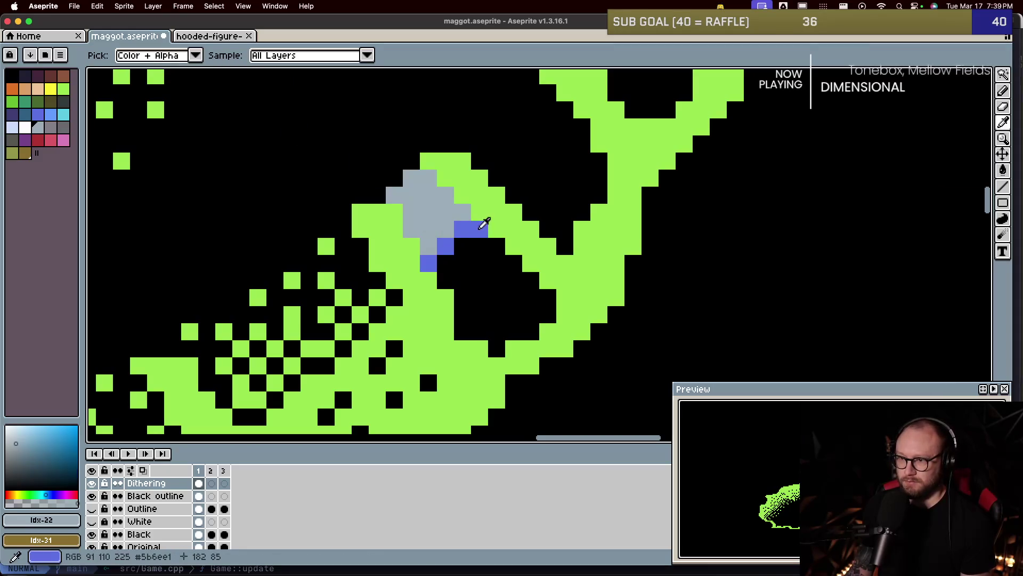
{"action": "left_click", "coordinate": [462, 229], "text": "alt"}
{"action": "left_click", "coordinate": [479, 229]}
{"action": "left_click", "coordinate": [495, 264]}
{"action": "key", "text": "b"}
{"action": "key", "text": "super+z"}
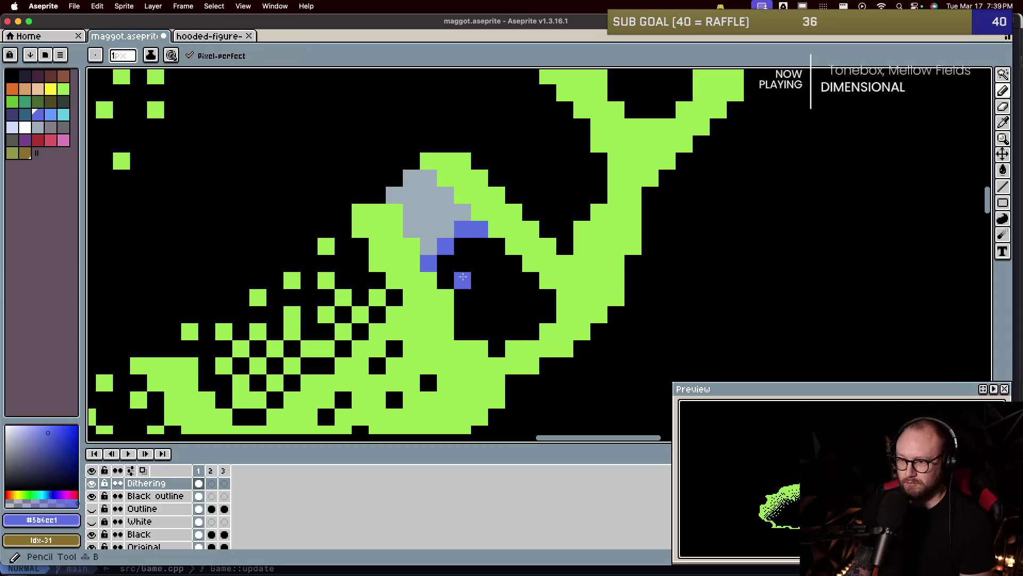
Outline the black hole below the joint in blue and flood-fill it solid blue
{"action": "left_click_drag", "start_coordinate": [445, 263], "coordinate": [462, 332]}
{"action": "left_click", "coordinate": [483, 331]}
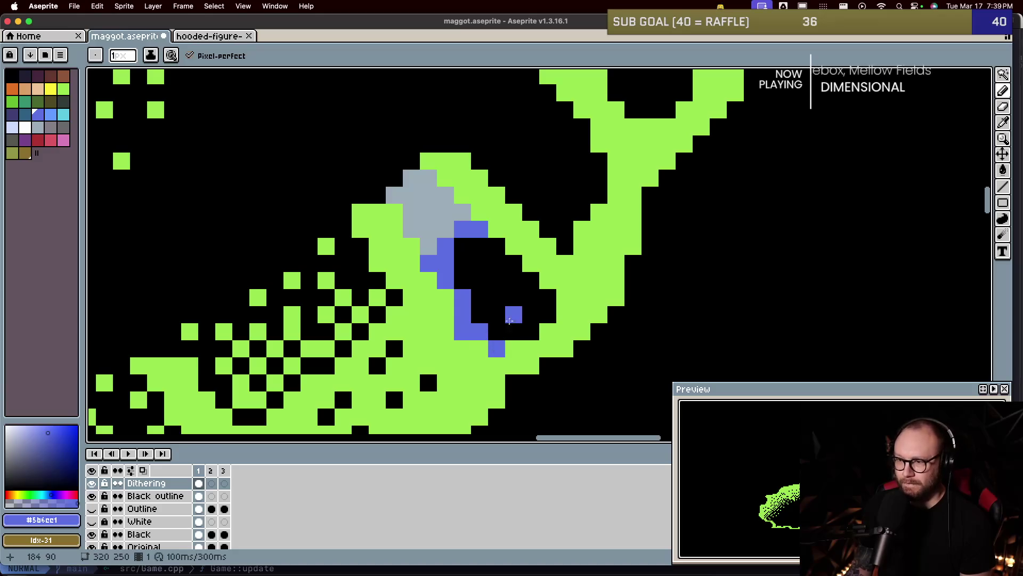
{"action": "left_click", "coordinate": [514, 331]}
{"action": "left_click", "coordinate": [531, 331]}
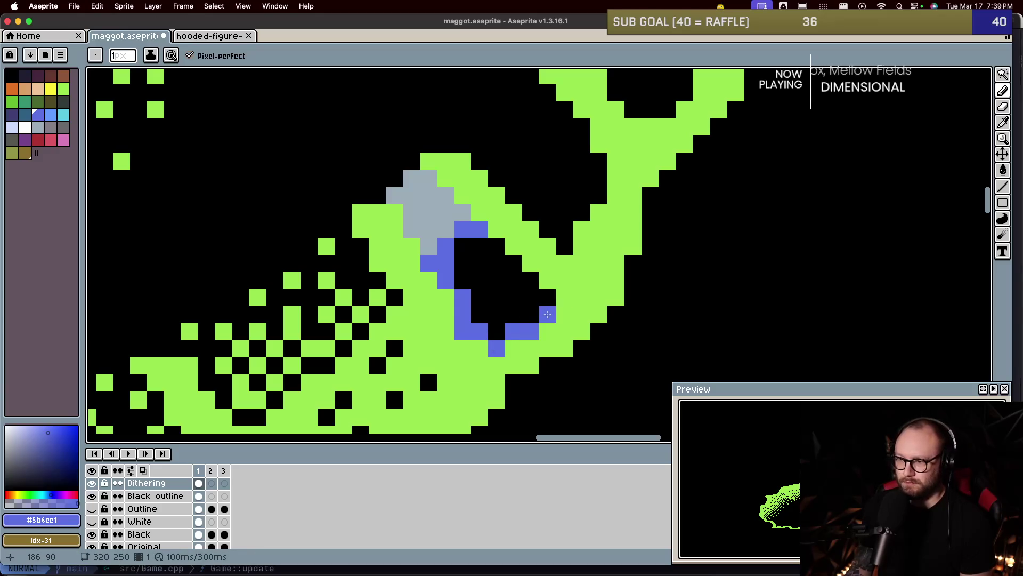
{"action": "left_click", "coordinate": [548, 298]}
{"action": "left_click", "coordinate": [530, 281]}
{"action": "left_click", "coordinate": [514, 263]}
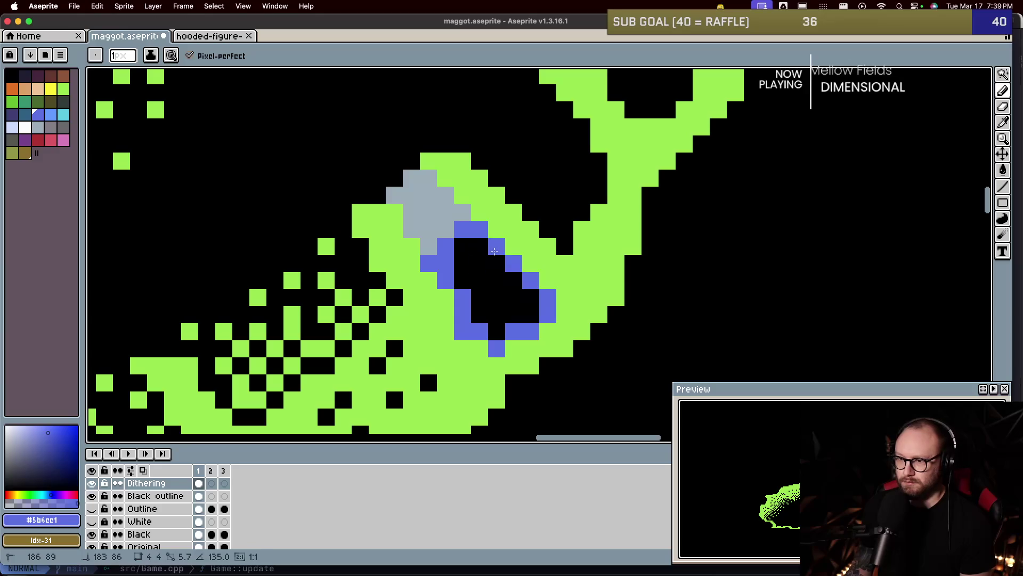
{"action": "key", "text": "g"}
{"action": "left_click", "coordinate": [462, 263]}
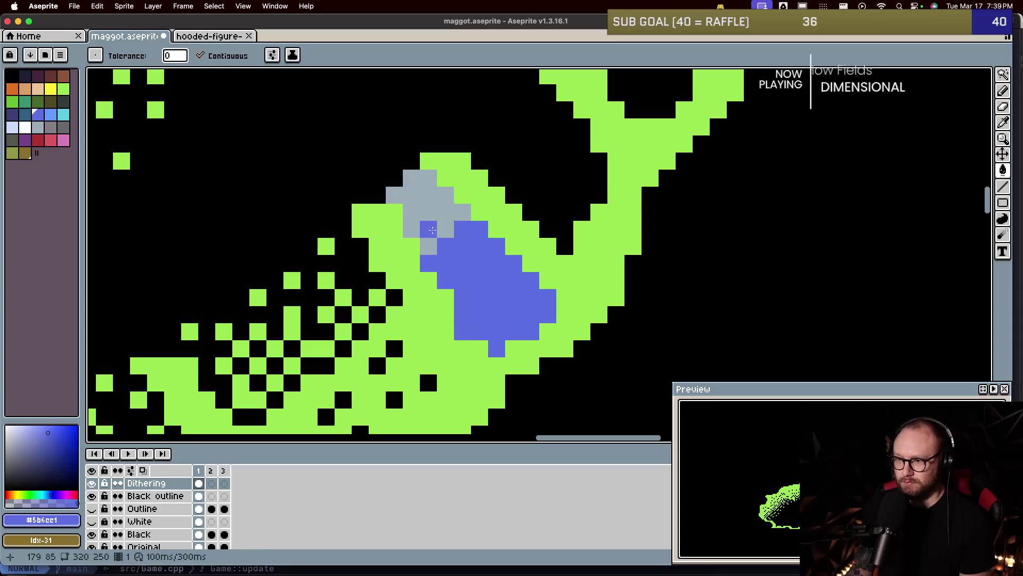
Place a blue cell in the gray cap and a gray dither cell in the blue
{"action": "scroll", "coordinate": [427, 213], "scroll_direction": "up", "scroll_amount": 2}
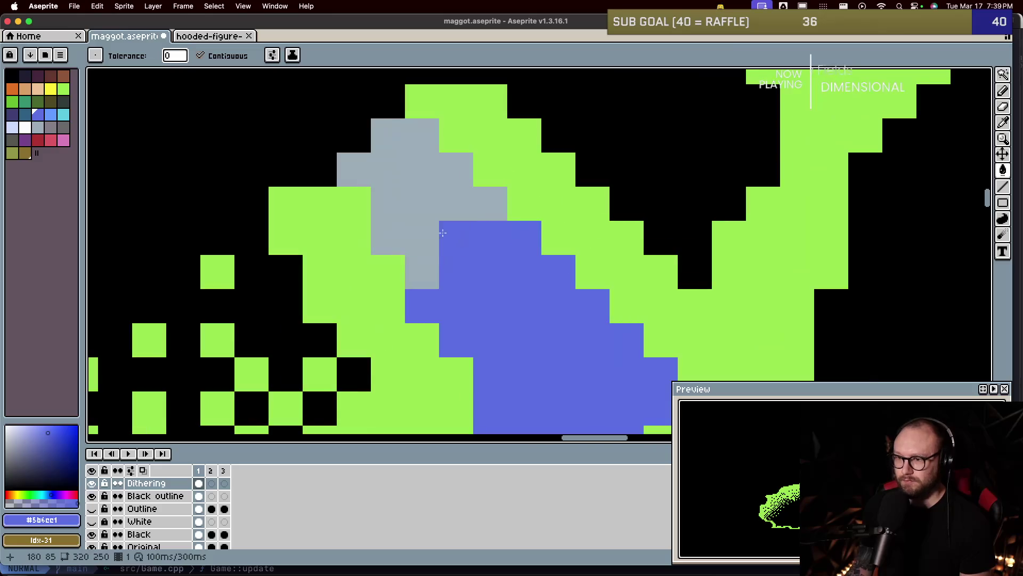
{"action": "left_click", "coordinate": [429, 235]}
{"action": "key", "text": "ctrl+z"}
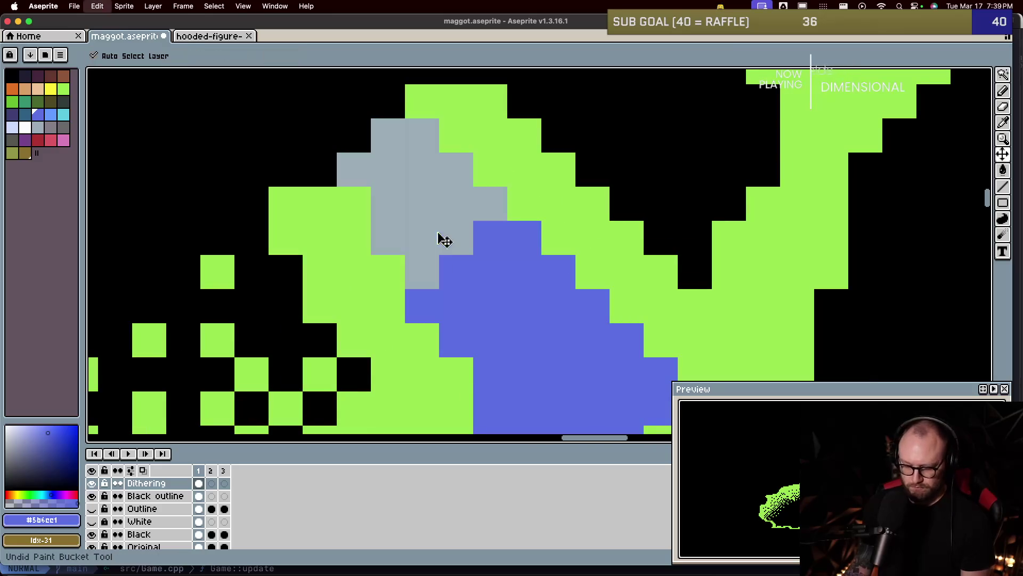
{"action": "key", "text": "b"}
{"action": "left_click", "coordinate": [426, 238]}
{"action": "key", "text": "i"}
{"action": "left_click", "coordinate": [462, 212]}
{"action": "key", "text": "b"}
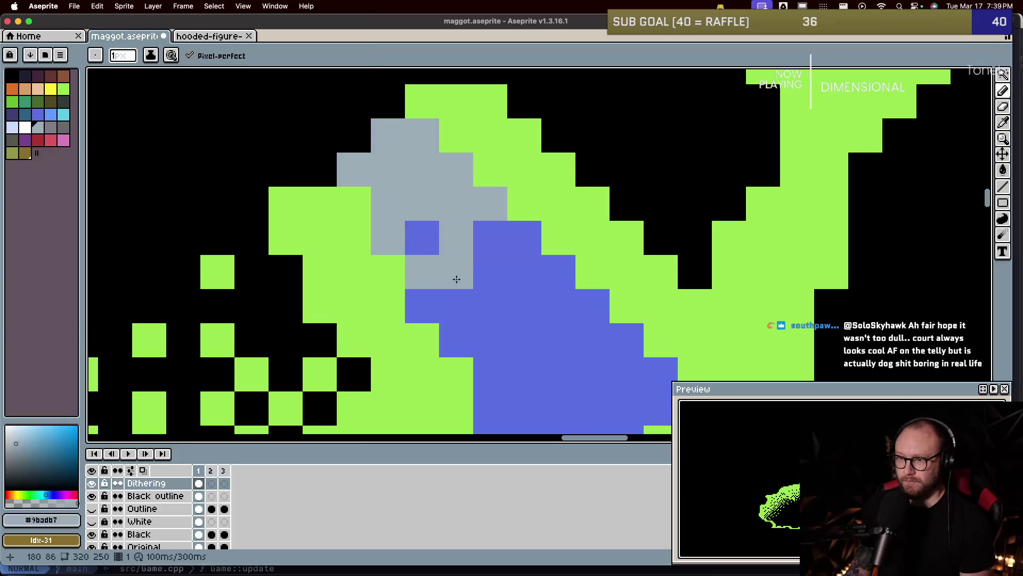
{"action": "left_click", "coordinate": [490, 271]}
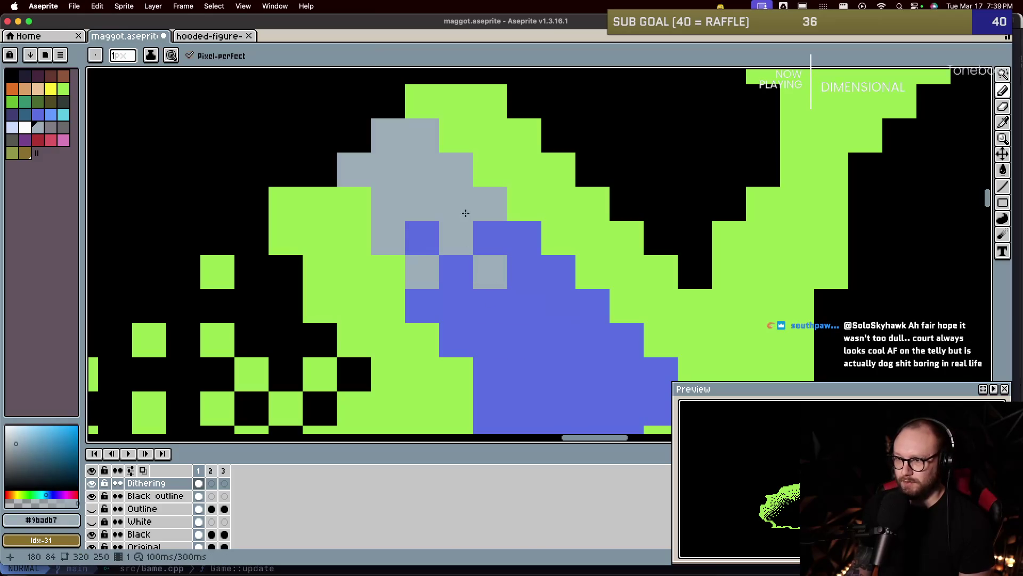
Add a blue dither cell to the cap and several gray dither cells into the blue
{"action": "key", "text": "i"}
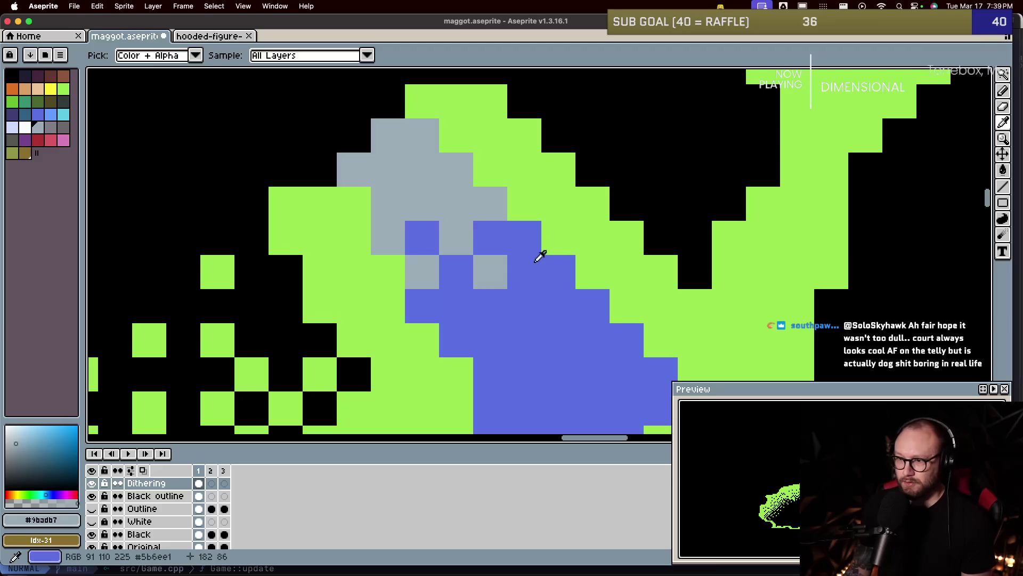
{"action": "left_click", "coordinate": [539, 254]}
{"action": "key", "text": "b"}
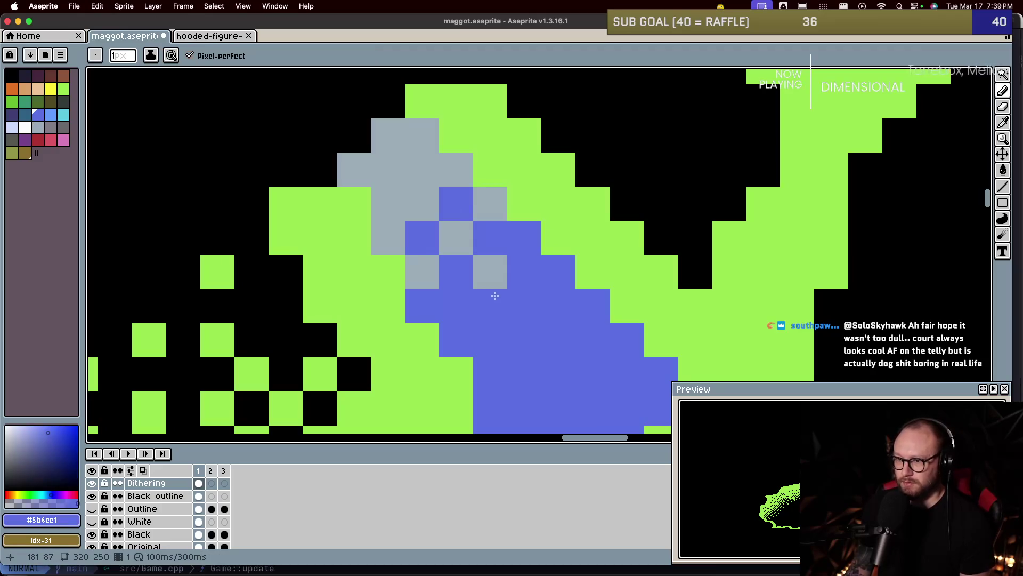
{"action": "left_click", "coordinate": [501, 269], "text": "alt"}
{"action": "left_click", "coordinate": [450, 314]}
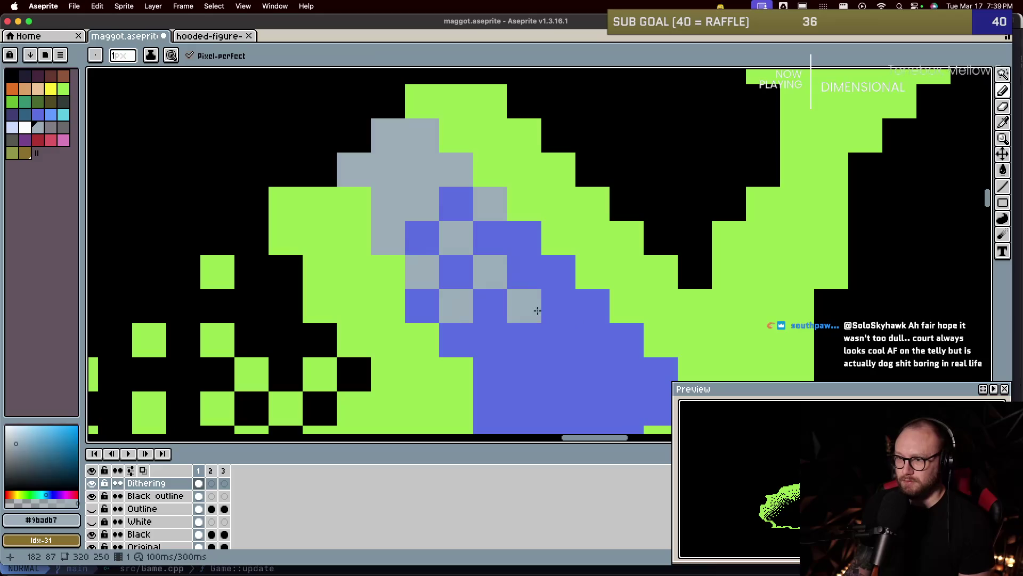
{"action": "left_click", "coordinate": [535, 304]}
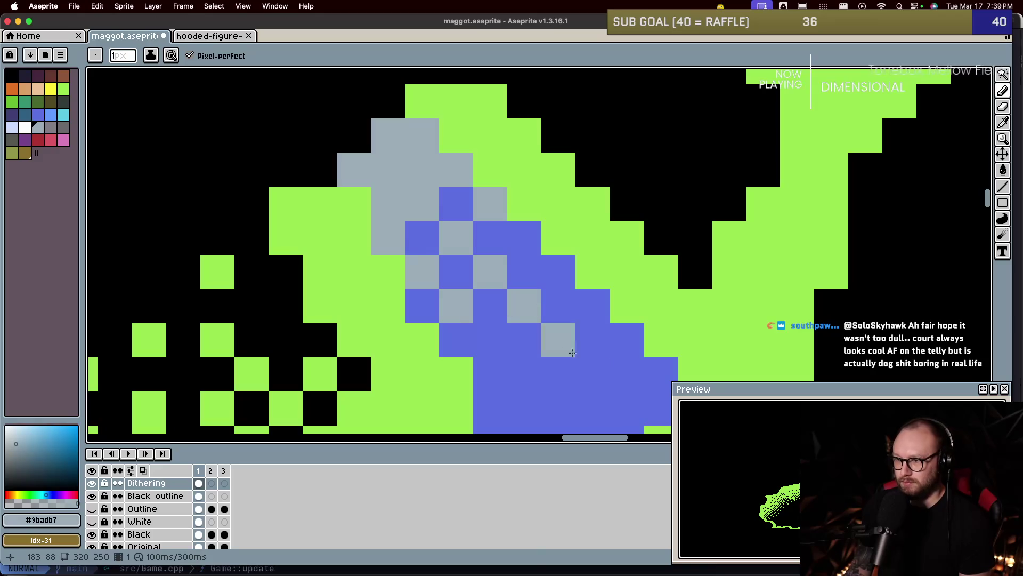
{"action": "left_click", "coordinate": [548, 263]}
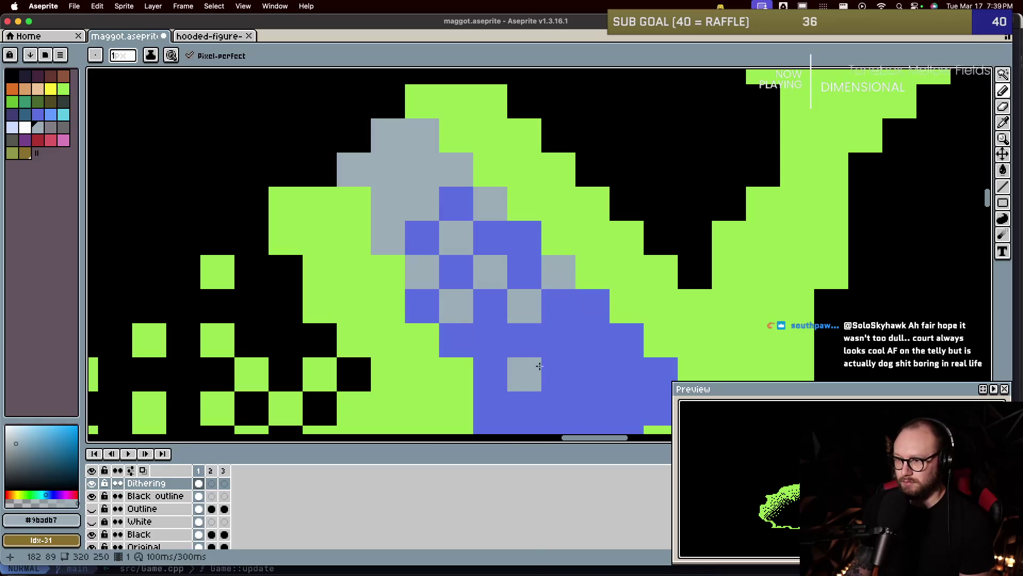
{"action": "left_click", "coordinate": [535, 369]}
{"action": "left_click", "coordinate": [586, 343]}
Scatter more gray dither cells lower in the blue area
{"action": "scroll", "coordinate": [605, 395], "scroll_direction": "up", "scroll_amount": 1}
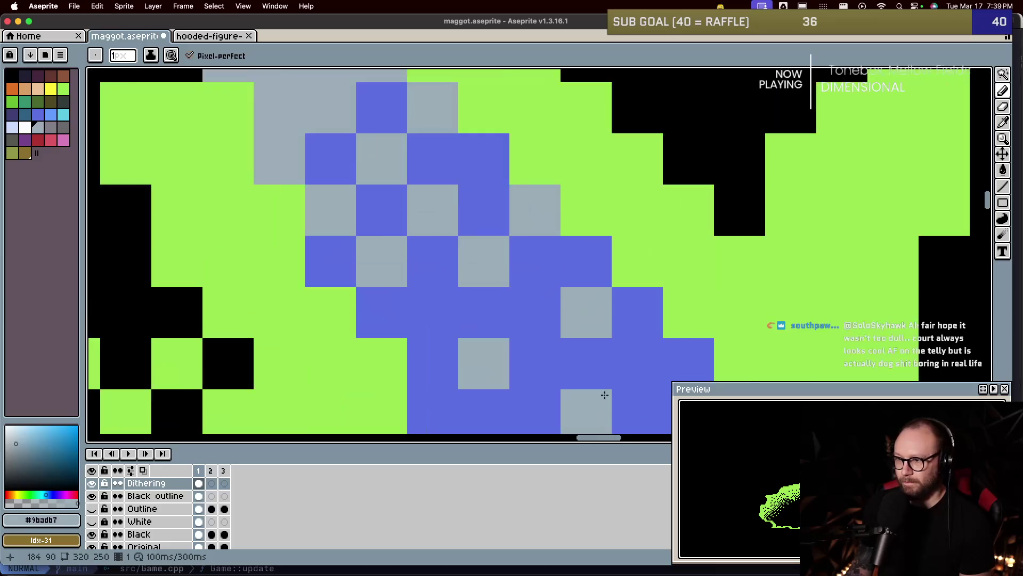
{"action": "scroll", "coordinate": [605, 395], "scroll_direction": "down", "scroll_amount": 2}
{"action": "scroll", "coordinate": [607, 373], "scroll_direction": "down", "scroll_amount": 3}
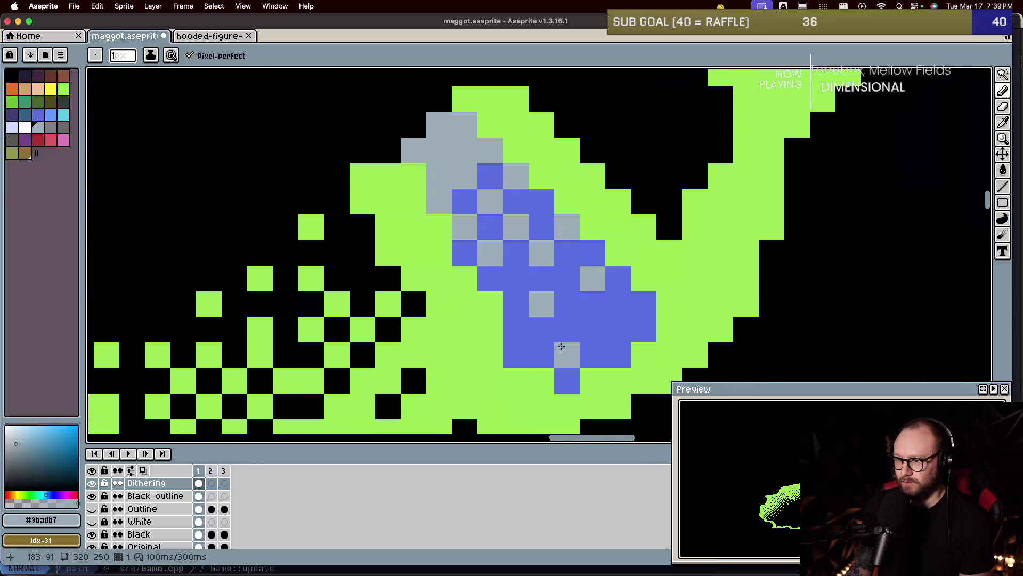
{"action": "left_click", "coordinate": [546, 348]}
{"action": "left_click", "coordinate": [618, 305]}
{"action": "left_click", "coordinate": [594, 353]}
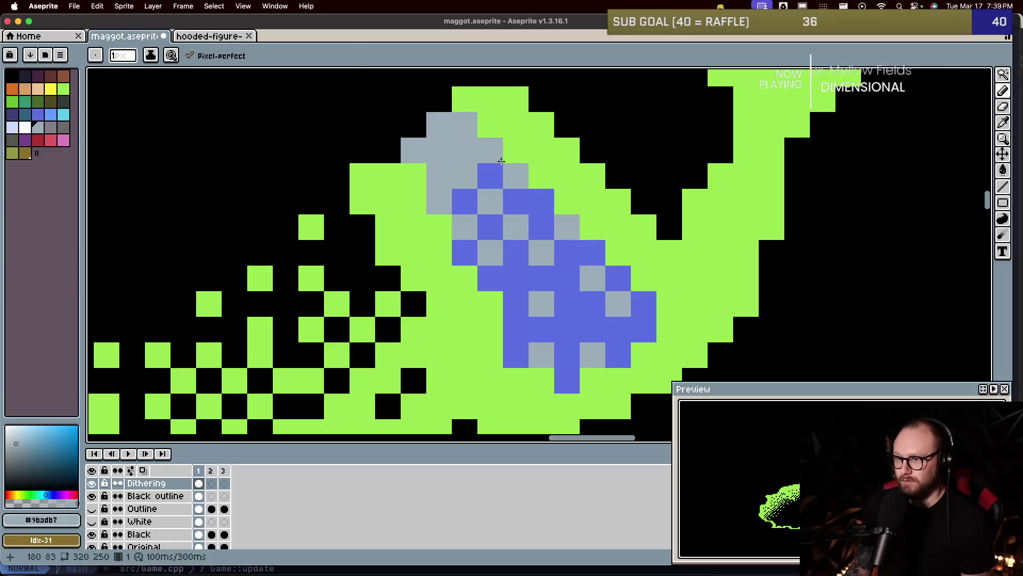
Paint two grey joint pixels blue, a stray blue pixel green, and fill the large blue patch green
{"action": "key", "text": "alt"}
{"action": "left_click", "coordinate": [496, 166], "text": "alt"}
{"action": "left_click", "coordinate": [461, 136]}
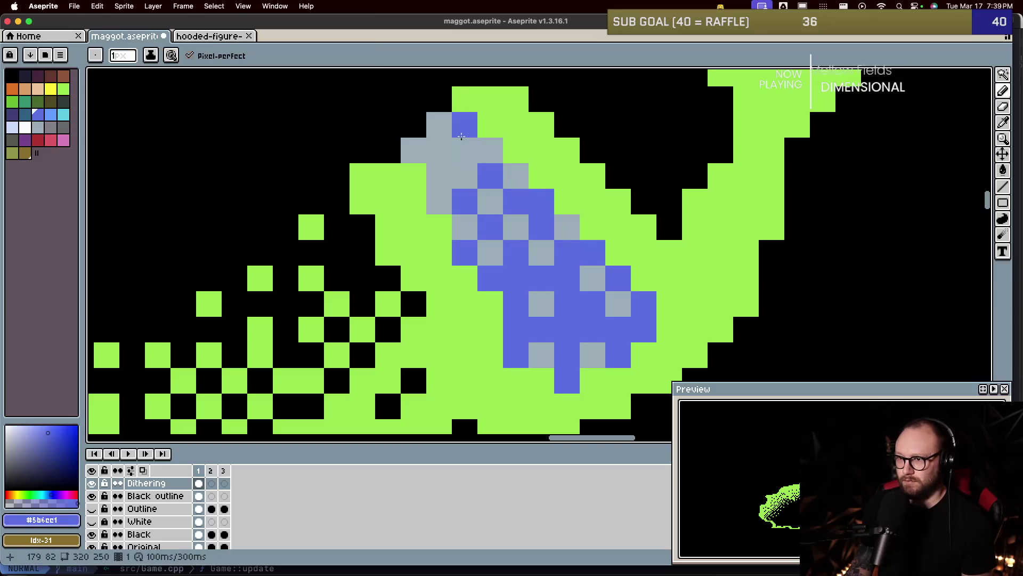
{"action": "left_click", "coordinate": [439, 150]}
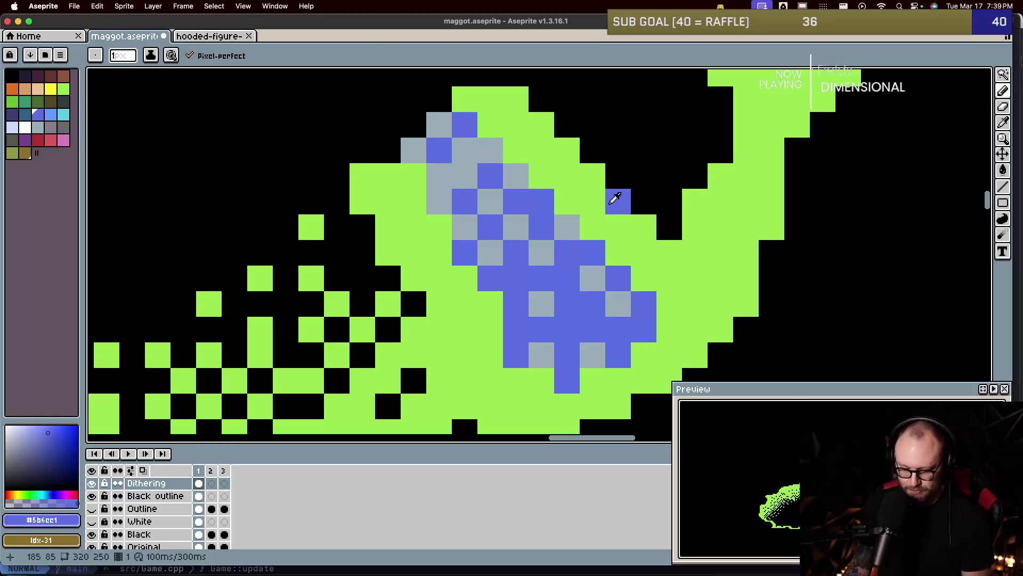
{"action": "left_click", "coordinate": [630, 218], "text": "alt"}
{"action": "left_click", "coordinate": [600, 263]}
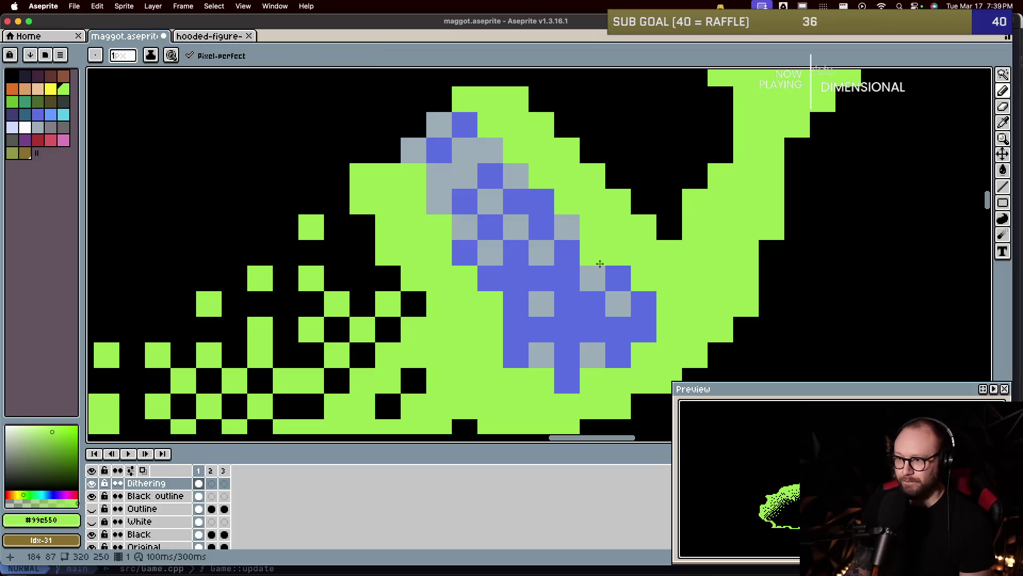
{"action": "key", "text": "g"}
{"action": "left_click", "coordinate": [586, 328]}
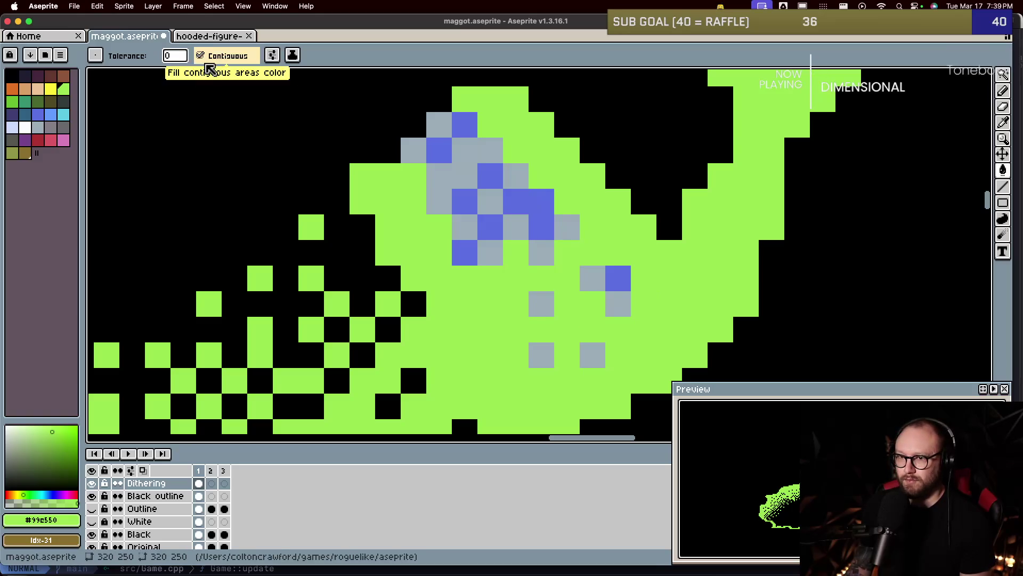
With Contiguous off, bucket-fill every remaining blue pixel and a grey pixel green
{"action": "left_click", "coordinate": [207, 63]}
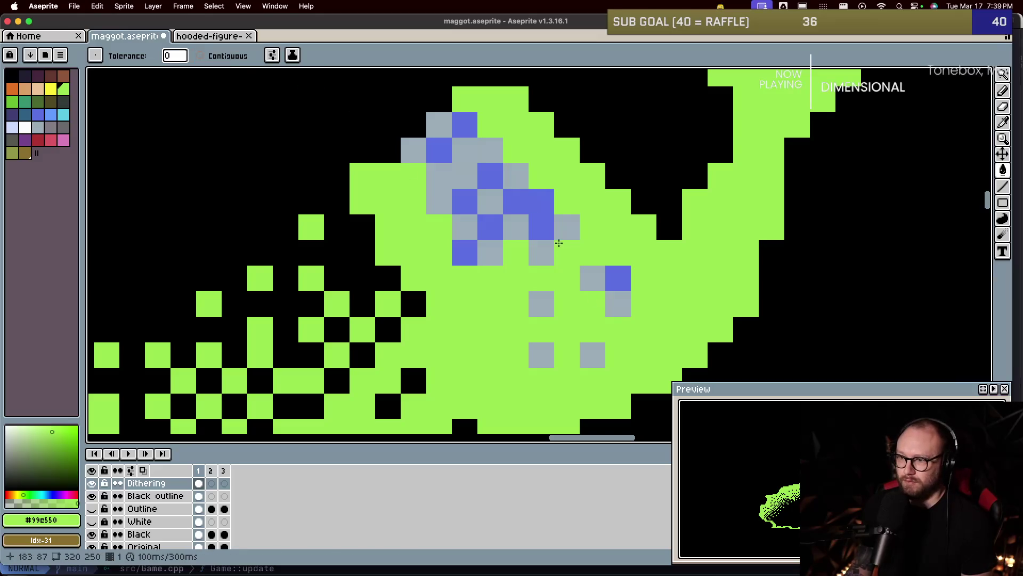
{"action": "left_click", "coordinate": [546, 224]}
{"action": "left_click", "coordinate": [543, 246]}
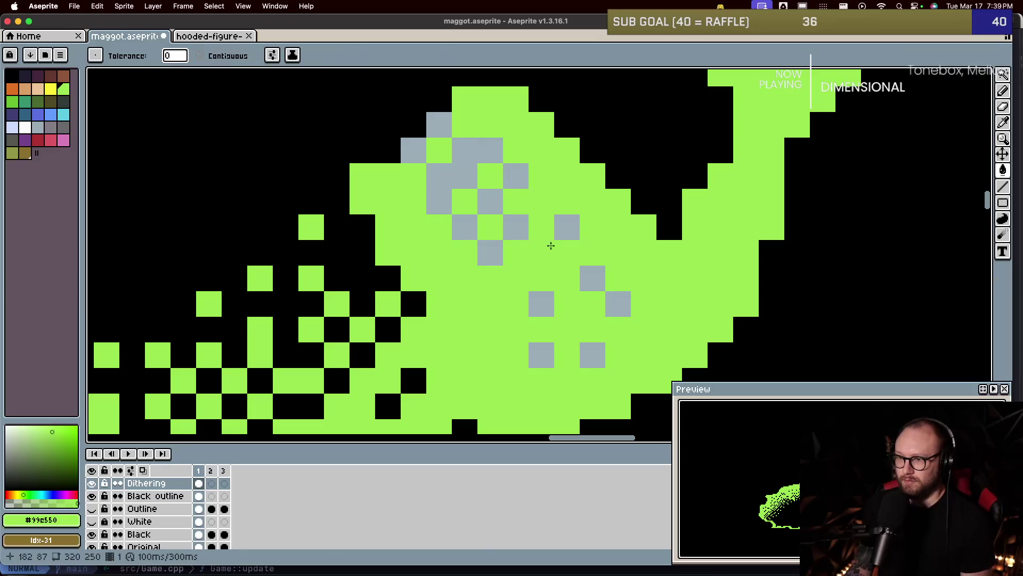
Magic-wand all grey pixels, delete them, and deselect, then zoom and pan over the joint
{"action": "key", "text": "w"}
{"action": "left_click", "coordinate": [478, 184]}
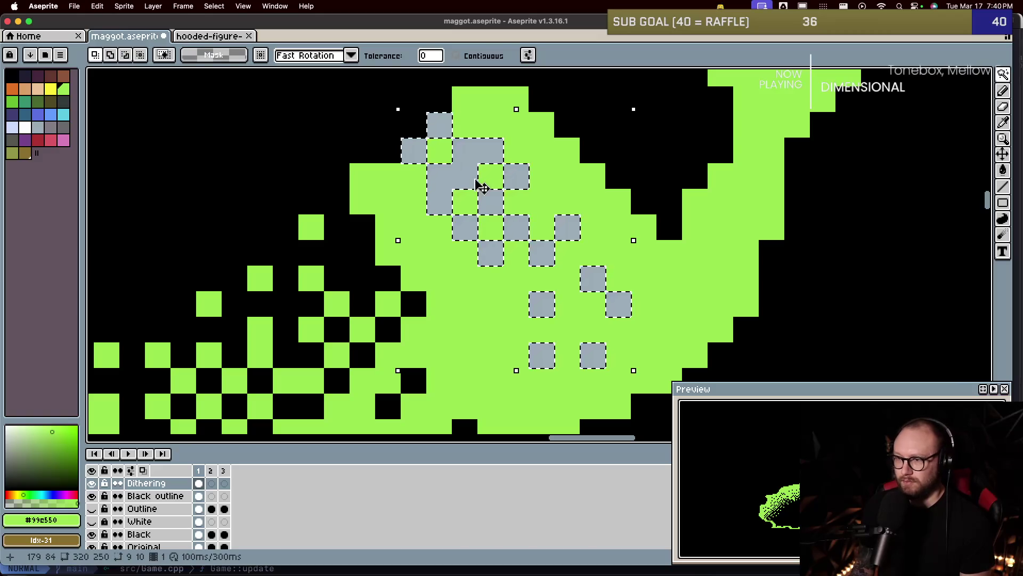
{"action": "key", "text": "Delete"}
{"action": "key", "text": "ctrl+d"}
{"action": "scroll", "coordinate": [590, 214], "scroll_direction": "down", "scroll_amount": 3}
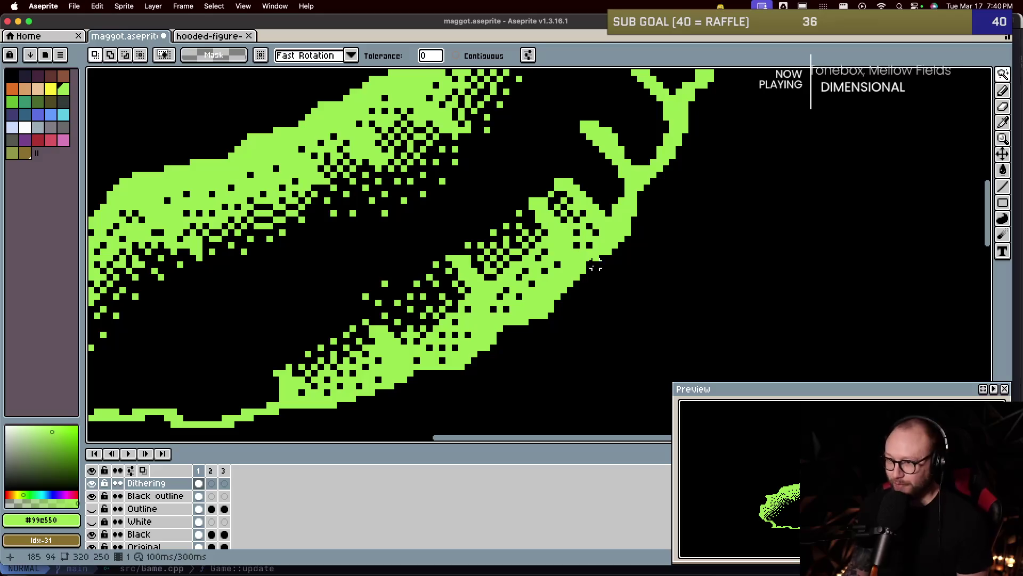
{"action": "mouse_move", "coordinate": [620, 155]}
{"action": "left_mouse_down"}
{"action": "mouse_move", "coordinate": [567, 206]}
{"action": "mouse_move", "coordinate": [550, 267]}
{"action": "mouse_move", "coordinate": [506, 299]}
{"action": "left_mouse_up"}
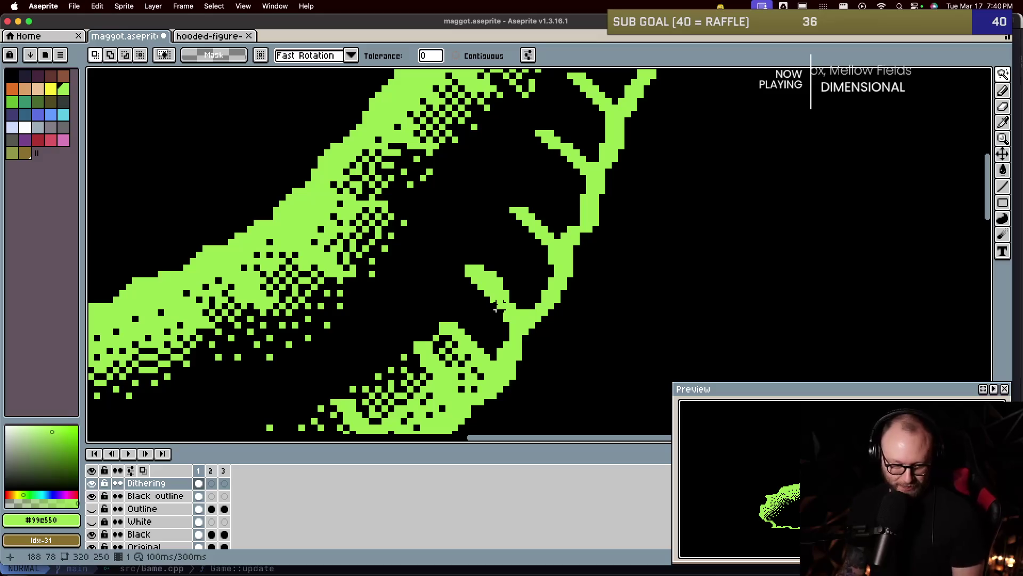
{"action": "scroll", "coordinate": [400, 410], "scroll_direction": "up", "scroll_amount": 3}
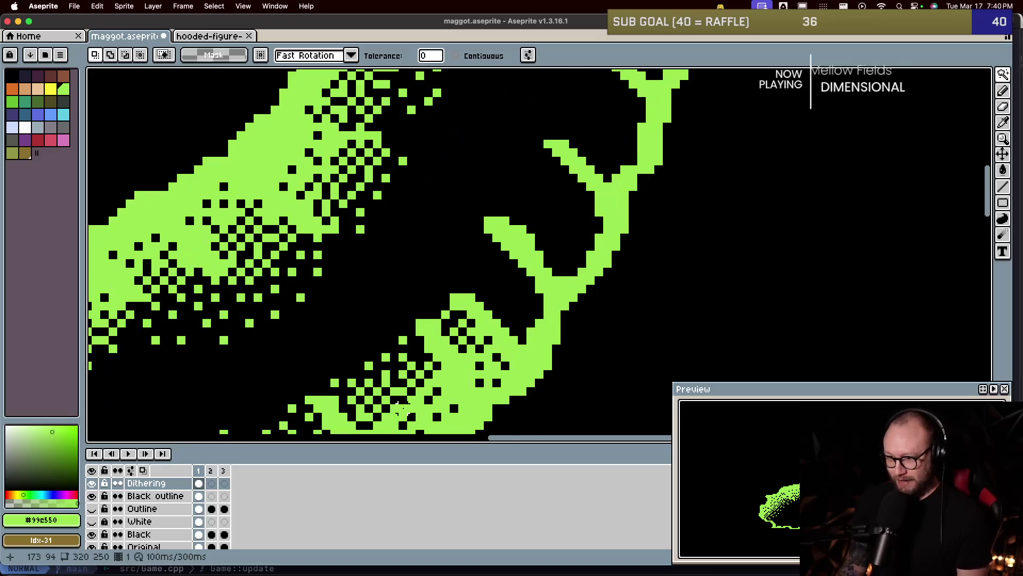
{"action": "left_click_drag", "start_coordinate": [645, 162], "coordinate": [548, 293]}
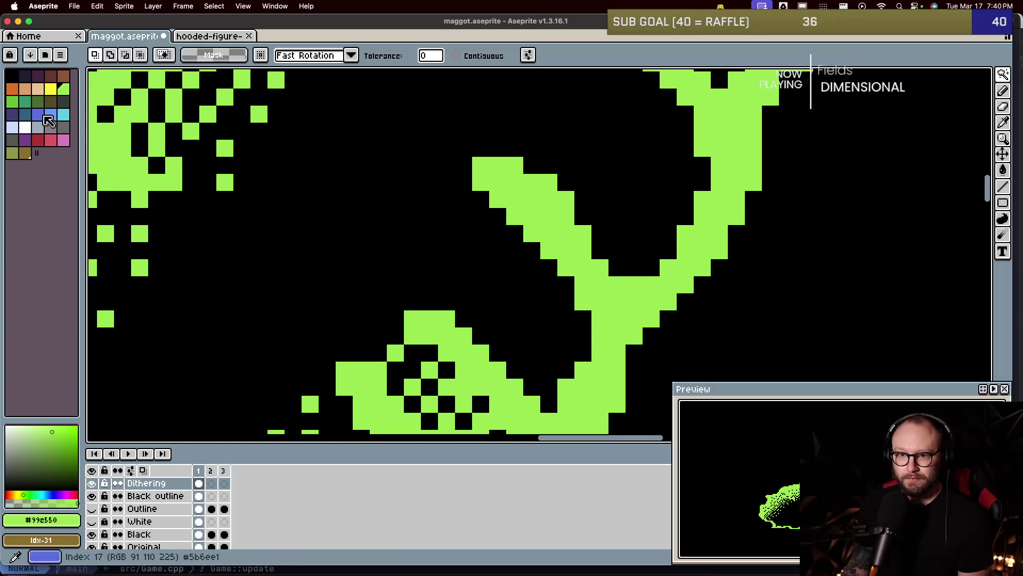
Draw a blue line along the joint's edge with the Pencil
{"action": "left_click", "coordinate": [37, 113]}
{"action": "key", "text": "b"}
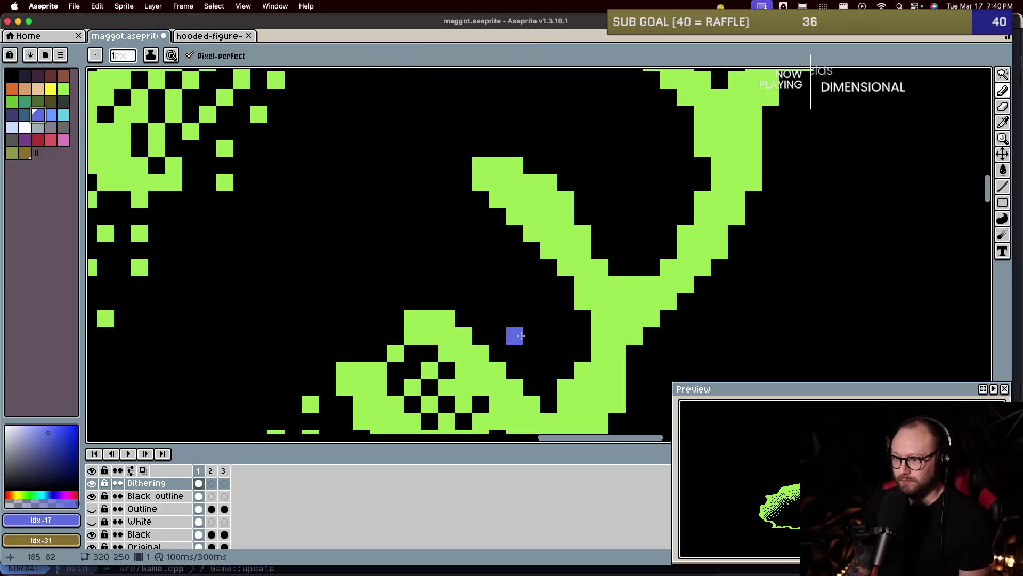
{"action": "left_click", "coordinate": [497, 352]}
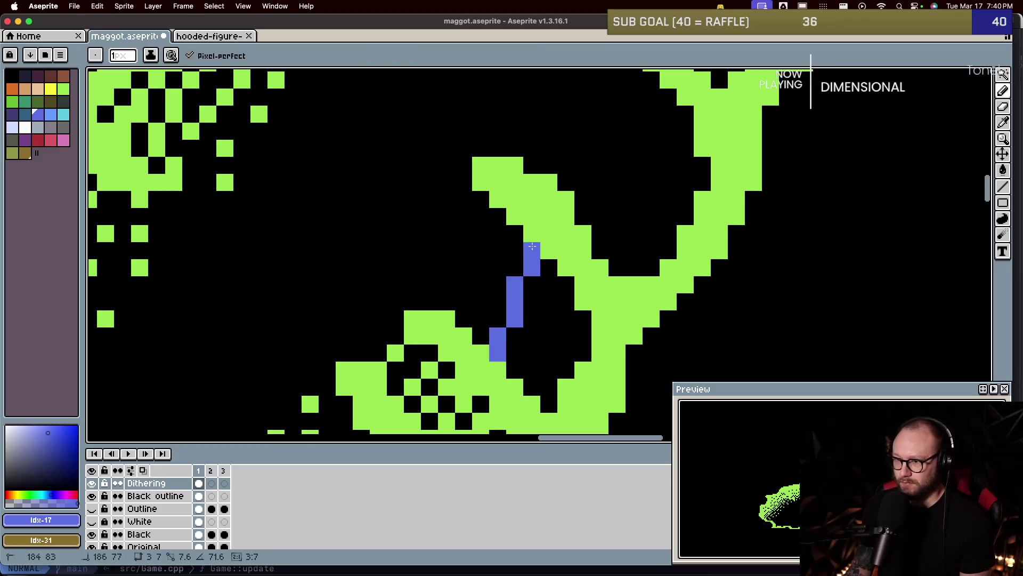
{"action": "left_click", "coordinate": [532, 247], "text": "shift"}
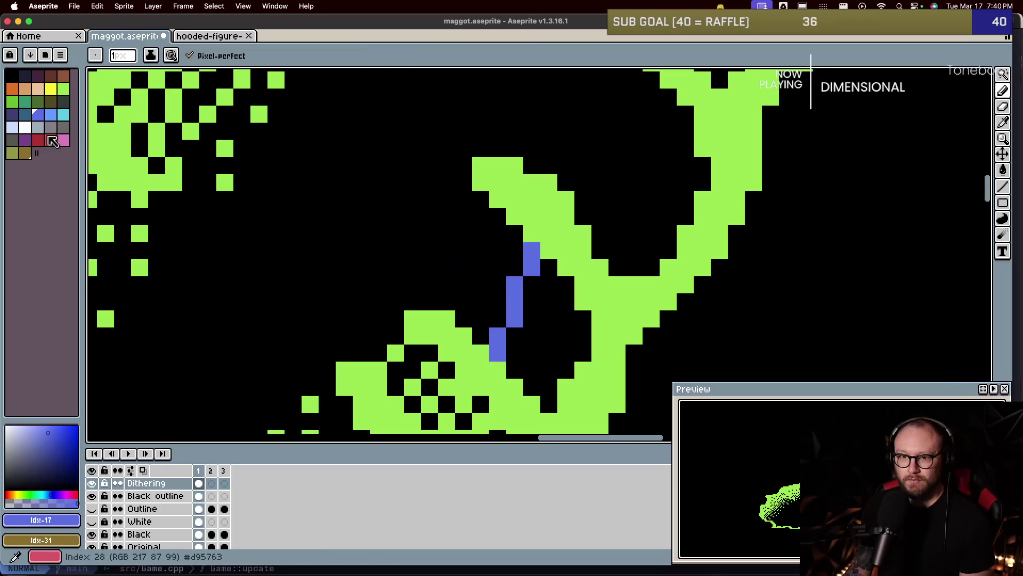
Draw two grey outline lines up the joint's left and inner edges
{"action": "left_click", "coordinate": [37, 127]}
{"action": "left_click", "coordinate": [429, 302]}
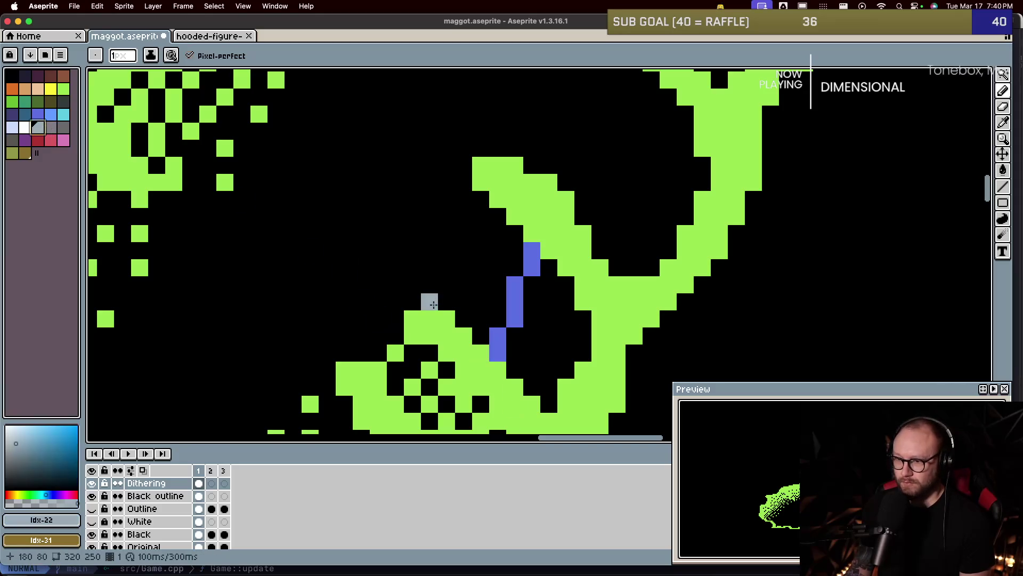
{"action": "left_click", "coordinate": [484, 206], "text": "shift"}
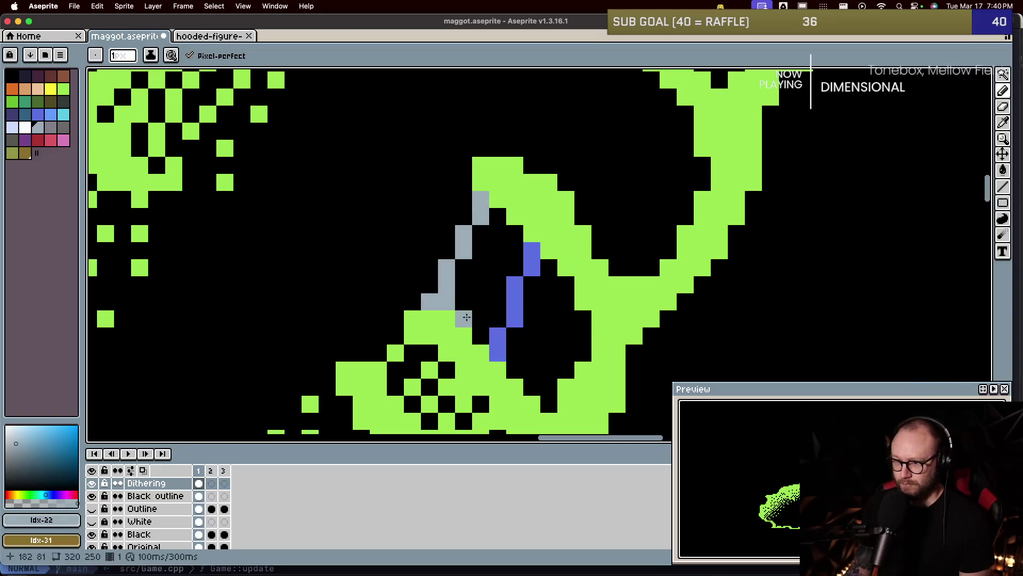
{"action": "left_click", "coordinate": [478, 327]}
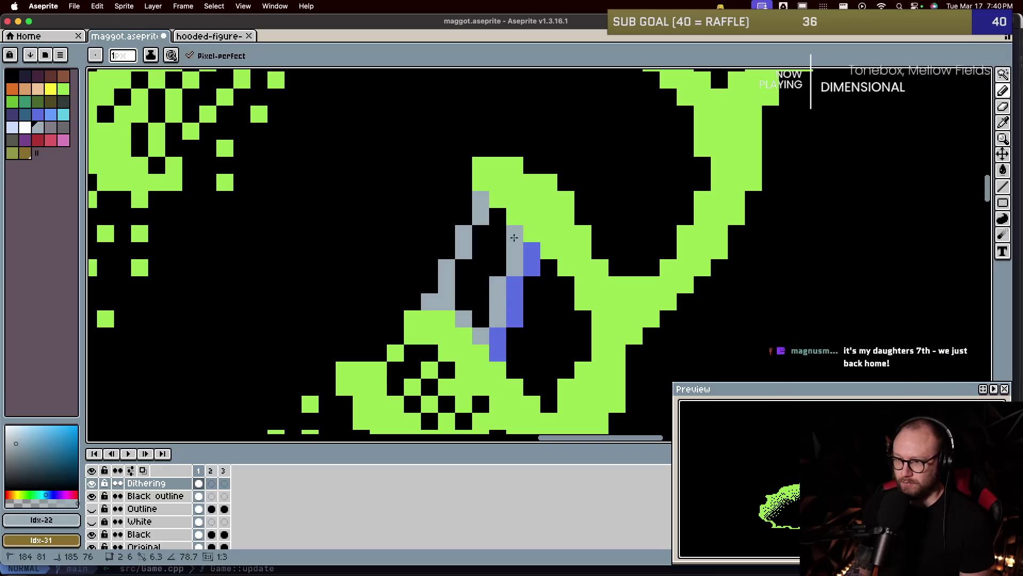
{"action": "left_click", "coordinate": [513, 237], "text": "shift"}
Bucket-fill the area inside the grey outline grey with Contiguous on
{"action": "key", "text": "g"}
{"action": "left_click", "coordinate": [486, 242]}
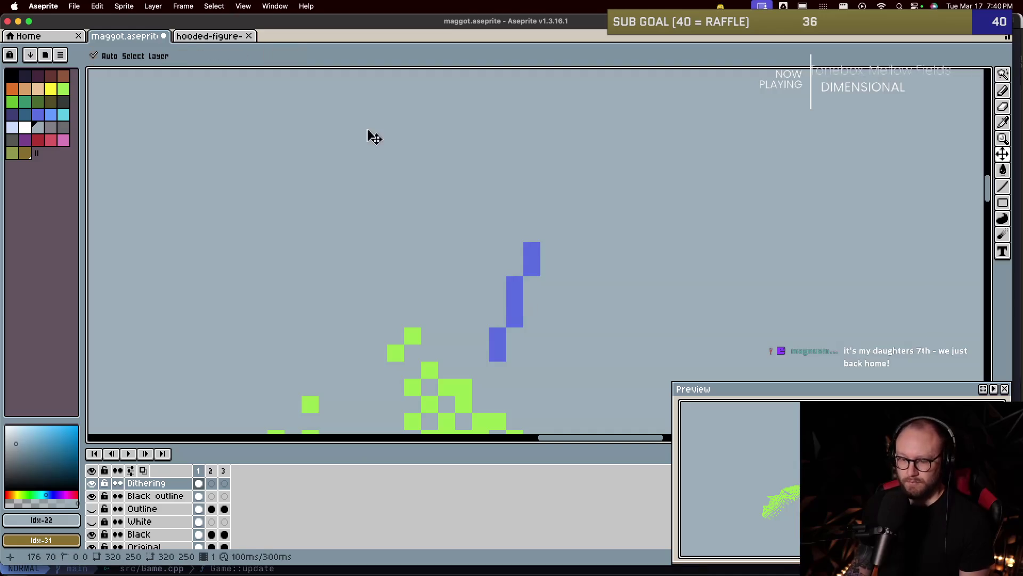
{"action": "key", "text": "super+z"}
{"action": "left_click", "coordinate": [200, 56]}
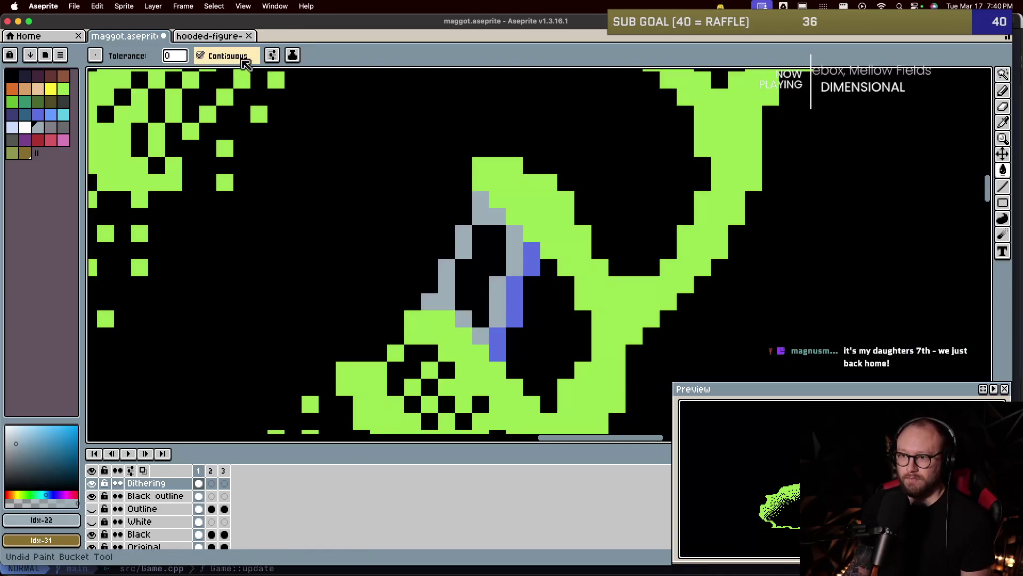
{"action": "left_click", "coordinate": [506, 299]}
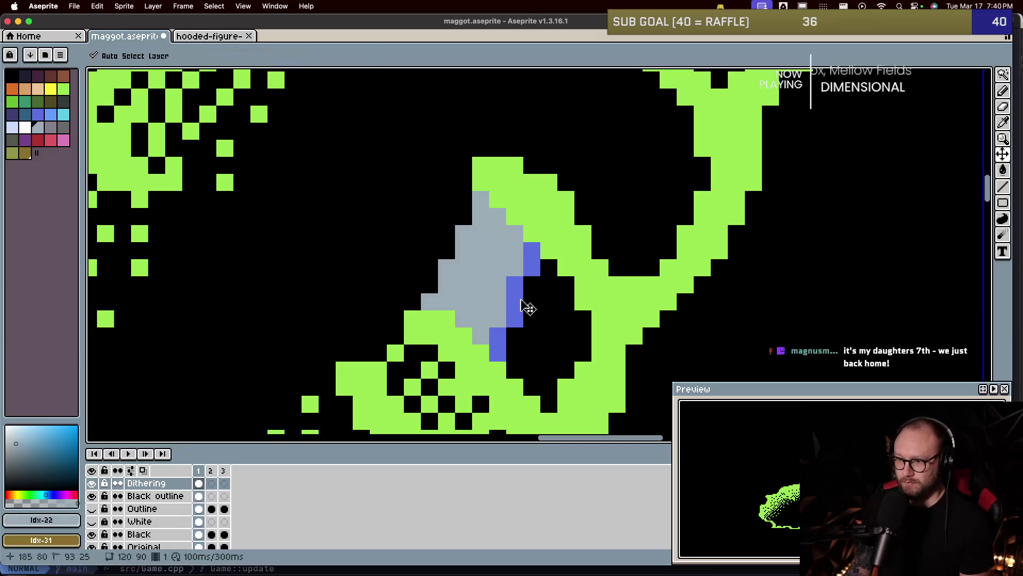
Add blue pixels along the hole's bottom and right edge
{"action": "left_click", "coordinate": [518, 286], "text": "alt"}
{"action": "left_click", "coordinate": [515, 302]}
{"action": "key", "text": "b"}
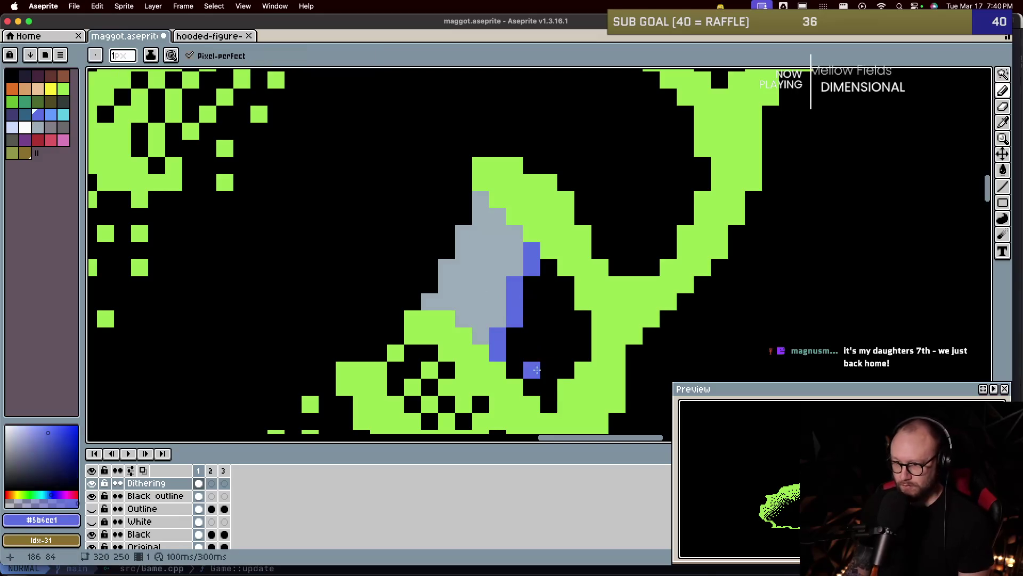
{"action": "left_click", "coordinate": [549, 403]}
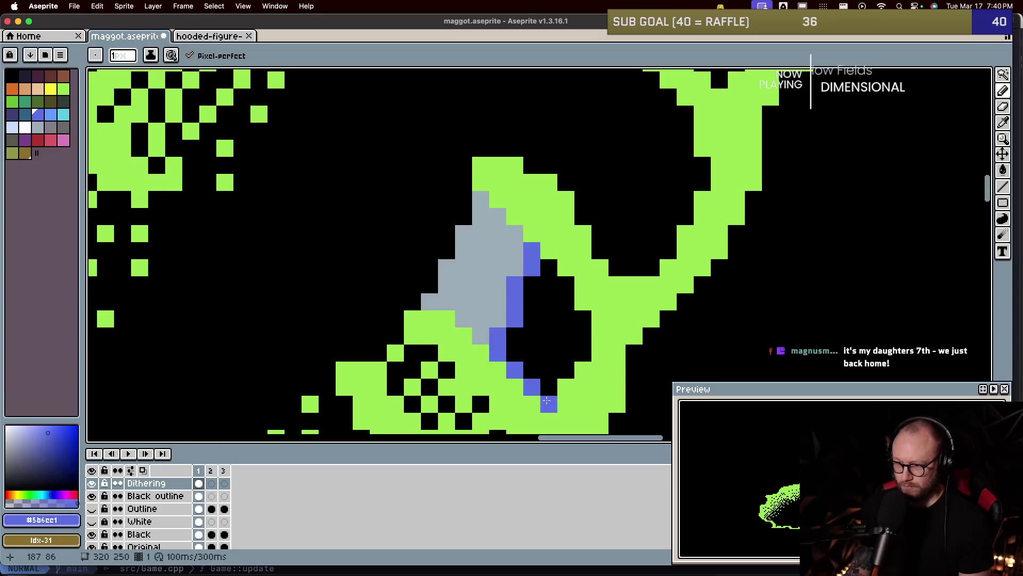
{"action": "left_click", "coordinate": [566, 369]}
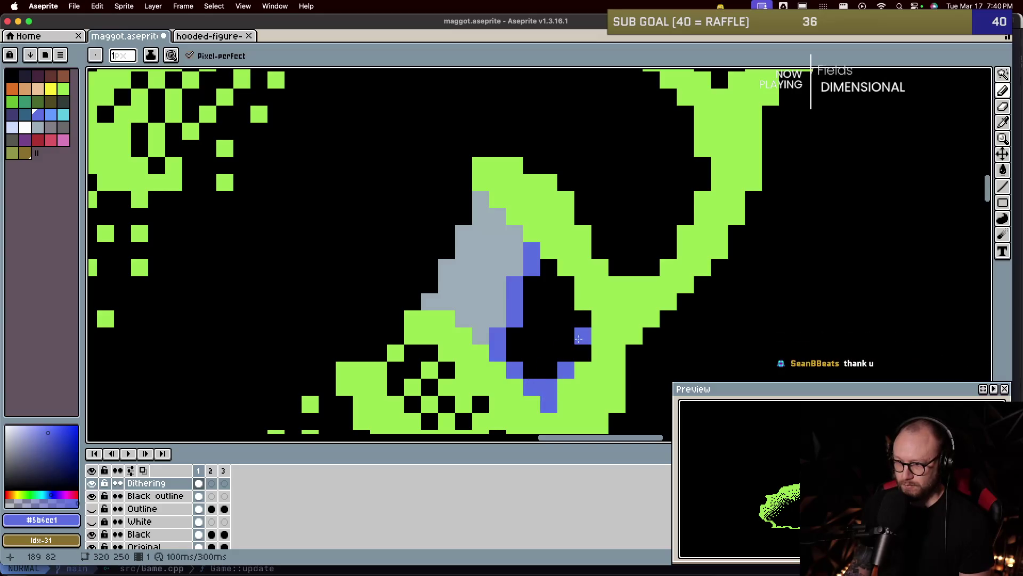
{"action": "left_click_drag", "start_coordinate": [583, 349], "coordinate": [583, 319]}
{"action": "left_click", "coordinate": [566, 301]}
{"action": "left_click", "coordinate": [566, 284]}
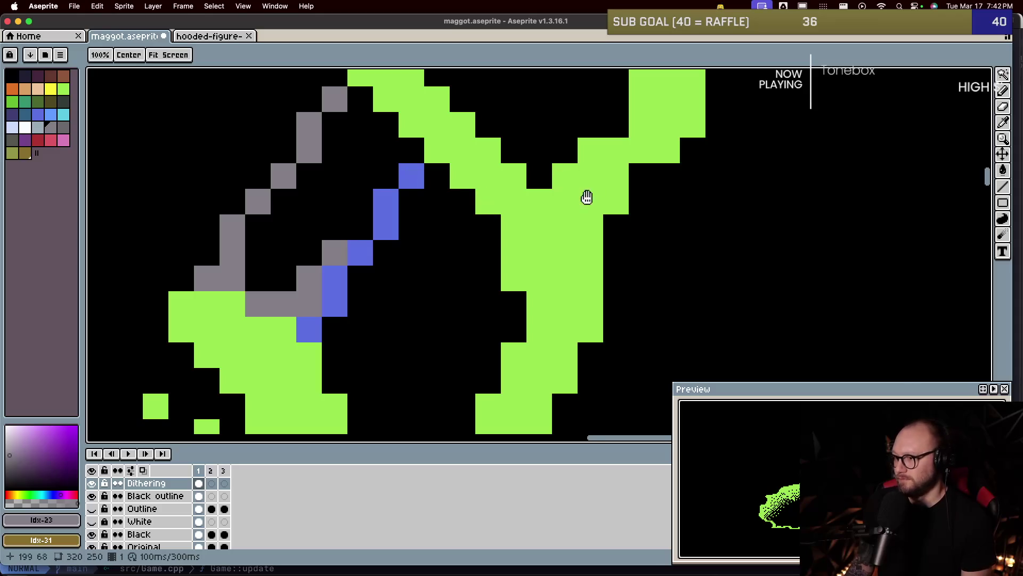
{"action": "mouse_move", "coordinate": [456, 210]}
{"action": "left_mouse_down"}
{"action": "mouse_move", "coordinate": [368, 231]}
{"action": "mouse_move", "coordinate": [500, 183]}
{"action": "mouse_move", "coordinate": [443, 199]}
{"action": "left_mouse_up"}
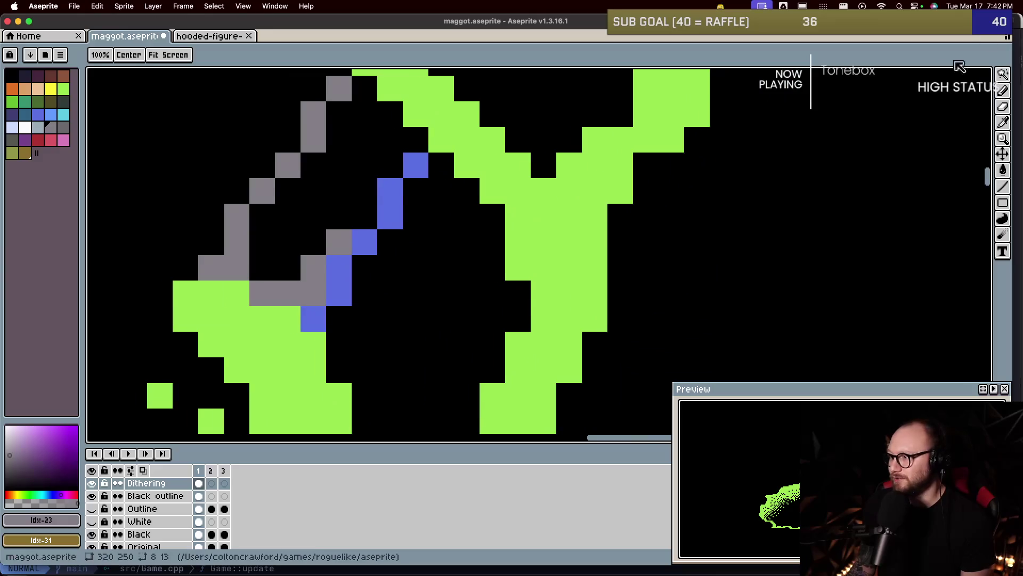
Save maggot.aseprite, relaunch Aseprite from the terminal, and reopen the recent maggot.aseprite
{"action": "left_click", "coordinate": [1004, 75]}
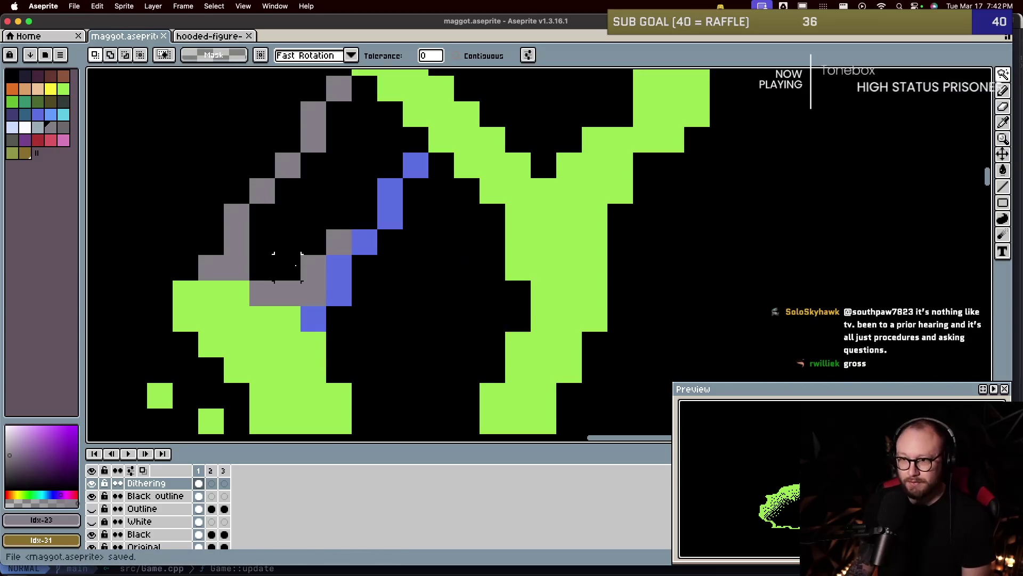
{"action": "key", "text": "super+s"}
{"action": "key", "text": "super+Tab"}
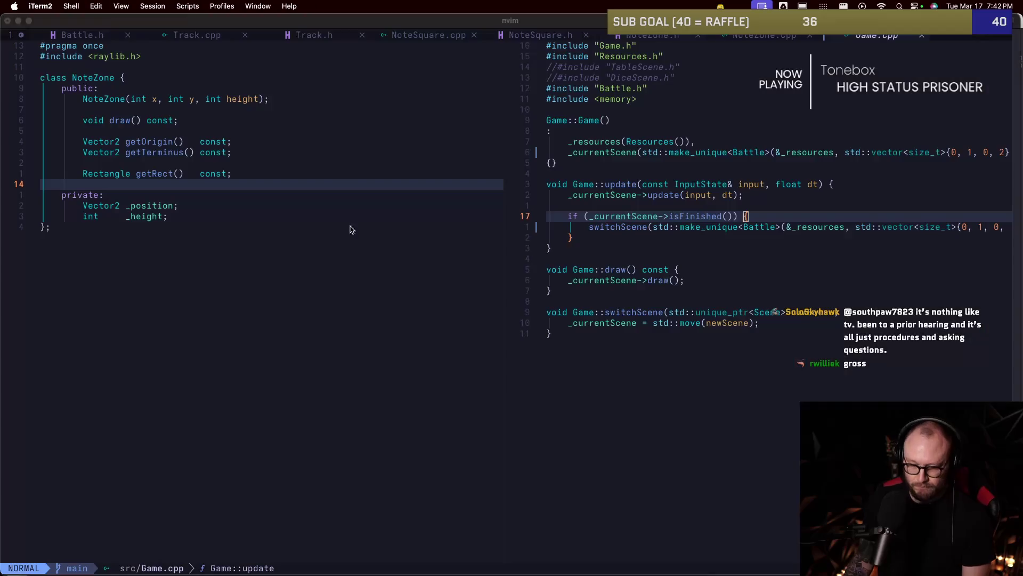
{"action": "key", "text": "ctrl+z"}
{"action": "type", "text": "o aseprit"}
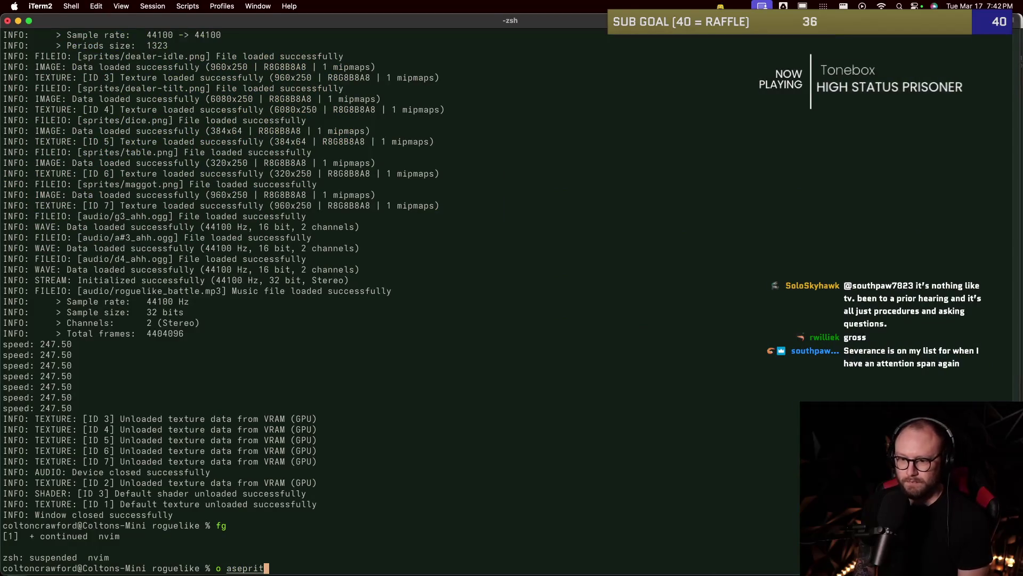
{"action": "type", "text": "e"}
{"action": "key", "text": "Return"}
{"action": "left_click", "coordinate": [214, 121]}
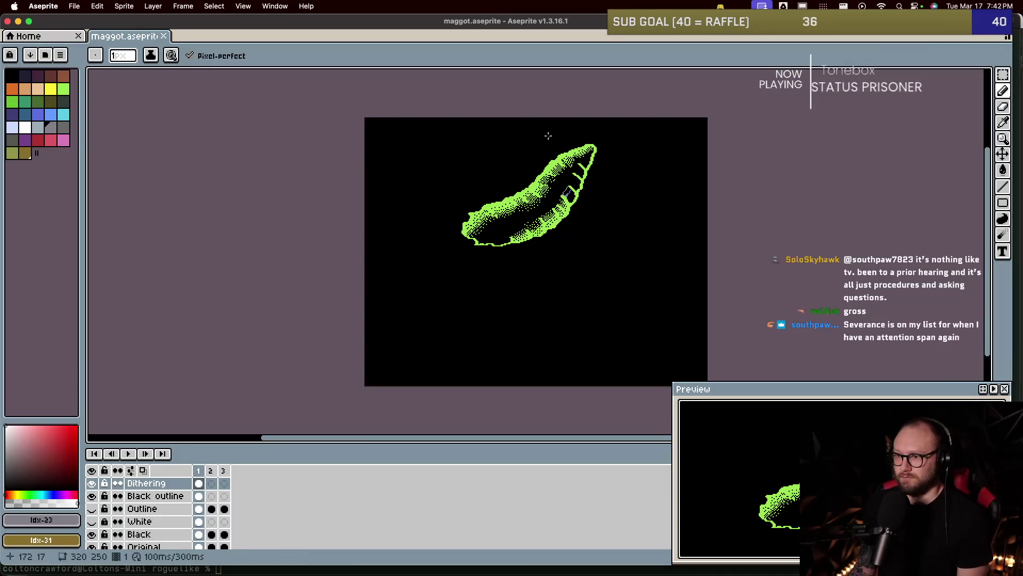
Close the grey outline of the joint near the head by pencilling pixels along its edge and top
{"action": "scroll", "coordinate": [618, 229], "scroll_direction": "up", "scroll_amount": 5}
{"action": "scroll", "coordinate": [617, 229], "scroll_direction": "up", "scroll_amount": 10}
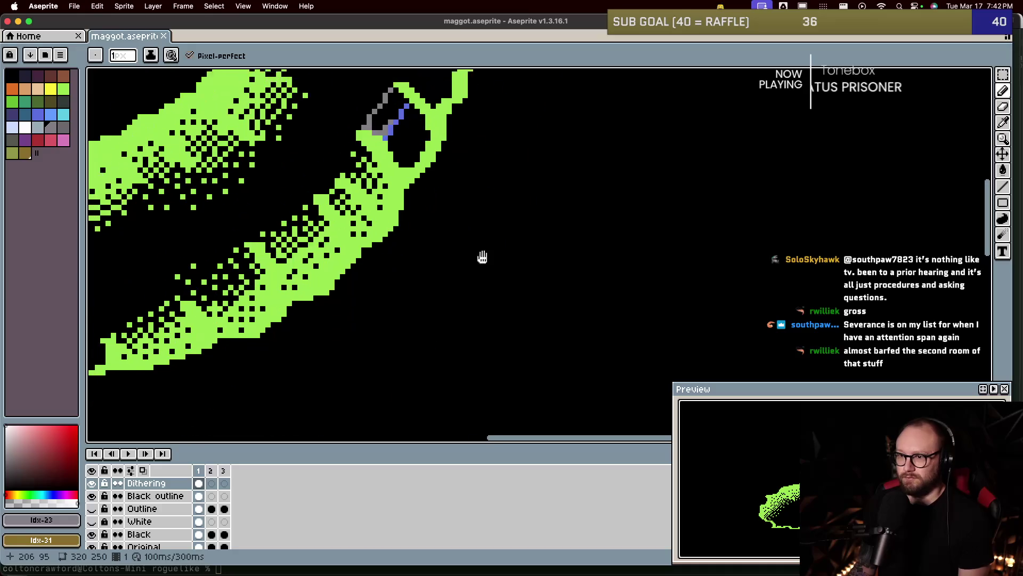
{"action": "scroll", "coordinate": [466, 332], "scroll_direction": "up", "scroll_amount": 5}
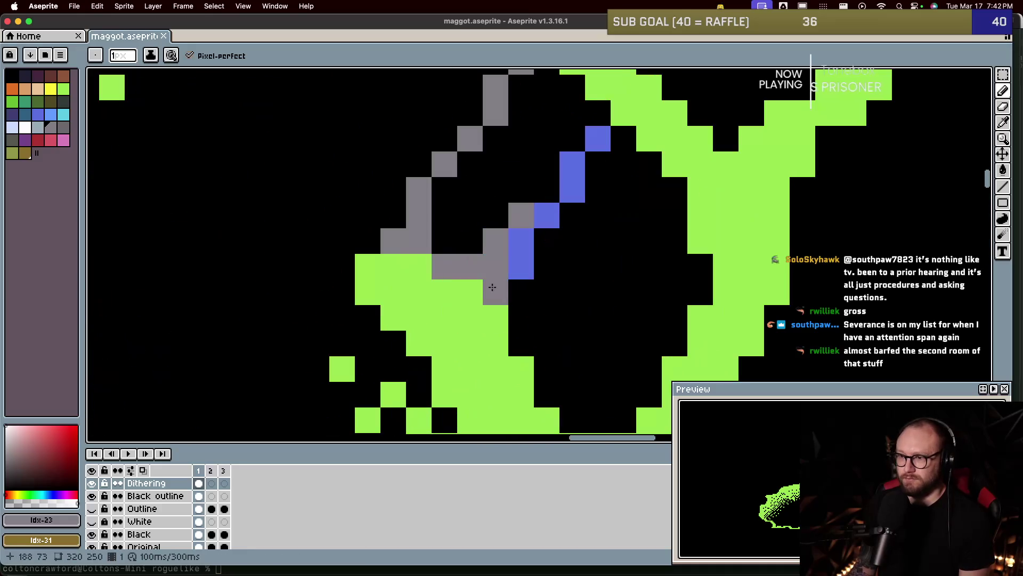
{"action": "scroll", "coordinate": [501, 265], "scroll_direction": "up", "scroll_amount": 2}
{"action": "left_click_drag", "start_coordinate": [501, 265], "coordinate": [503, 342]}
{"action": "left_click", "coordinate": [543, 319]}
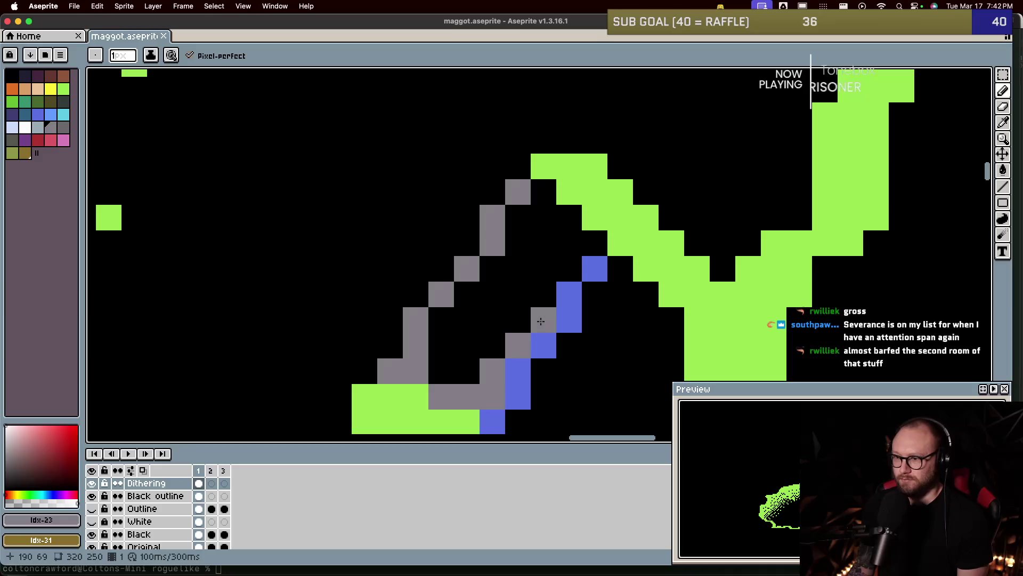
{"action": "left_click", "coordinate": [544, 294]}
{"action": "left_click", "coordinate": [594, 243]}
{"action": "left_click_drag", "start_coordinate": [544, 192], "coordinate": [569, 218]}
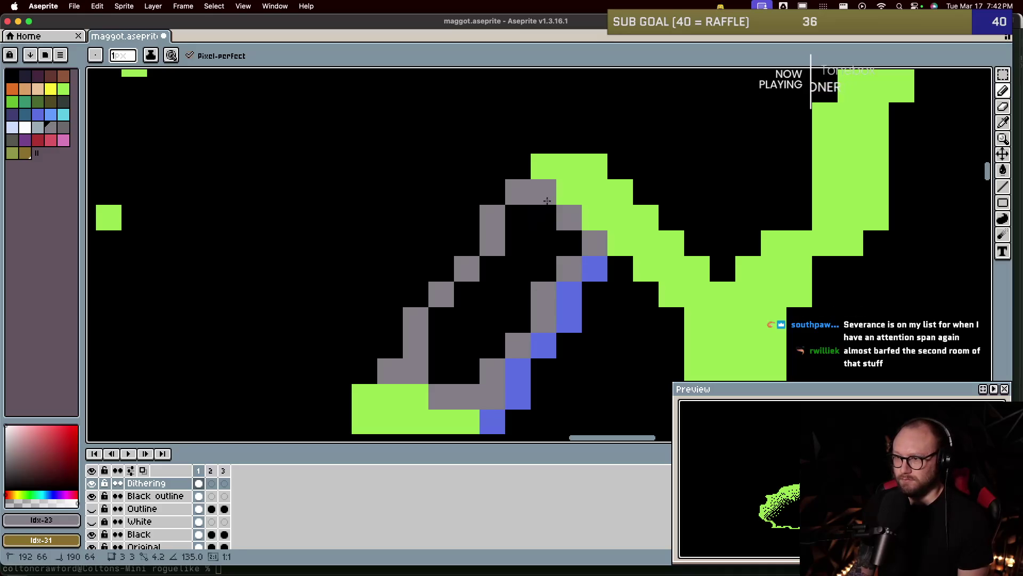
Turn on Contiguous and bucket-fill the outline's interior solid grey
{"action": "key", "text": "g"}
{"action": "left_click", "coordinate": [524, 265]}
{"action": "key", "text": "ctrl+z"}
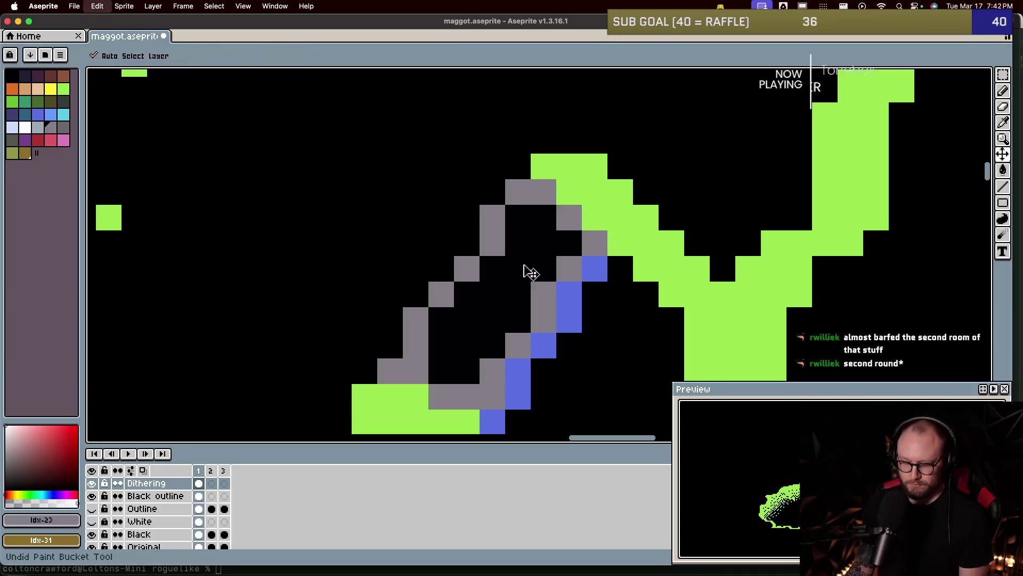
{"action": "left_click", "coordinate": [236, 57]}
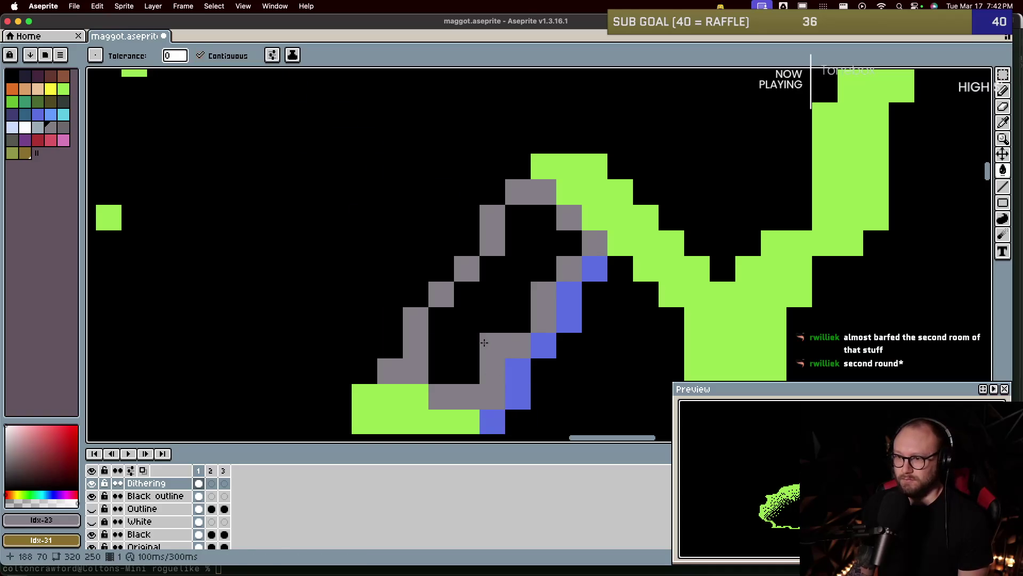
{"action": "left_click", "coordinate": [466, 322]}
Sample the blue from the canvas as the pencil colour
{"action": "key", "text": "v"}
{"action": "key", "text": "i"}
{"action": "left_click", "coordinate": [527, 373]}
{"action": "key", "text": "b"}
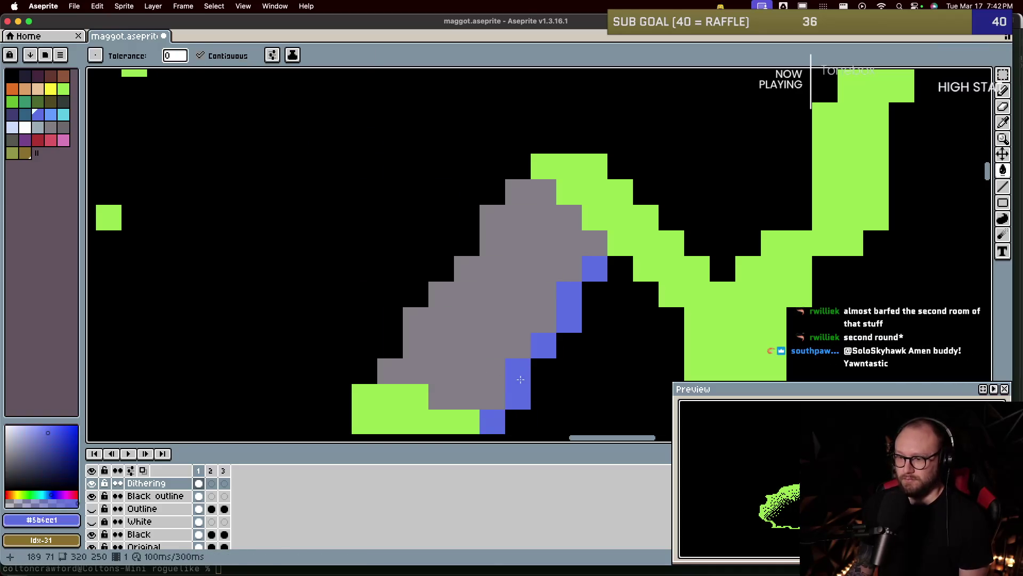
{"action": "scroll", "coordinate": [586, 317], "scroll_direction": "down", "scroll_amount": 5}
{"action": "scroll", "coordinate": [466, 141], "scroll_direction": "right", "scroll_amount": 6}
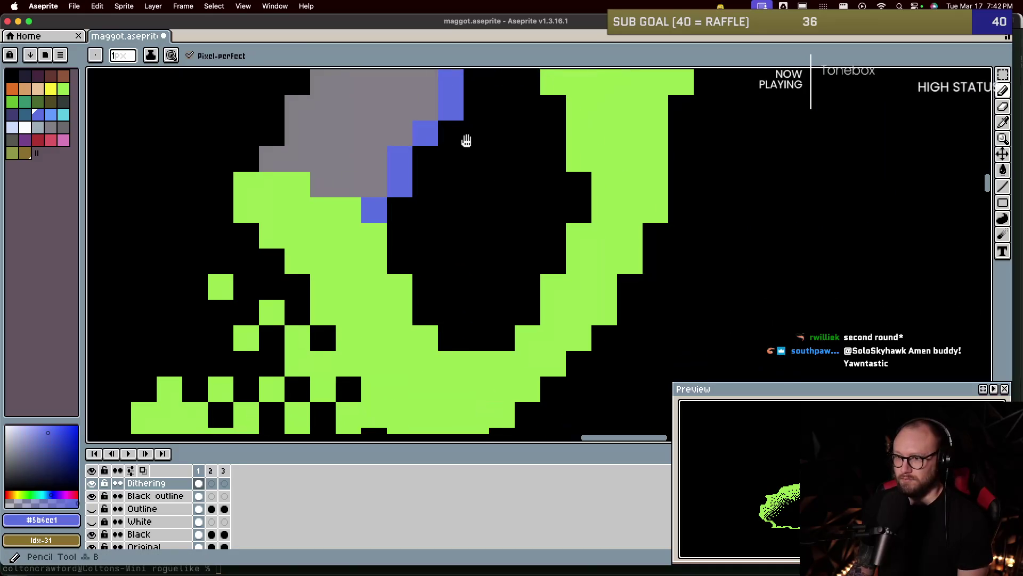
Ring the black hole beside the grey joint in blue and bucket-fill it solid blue
{"action": "mouse_move", "coordinate": [407, 233]}
{"action": "left_mouse_down"}
{"action": "mouse_move", "coordinate": [400, 261]}
{"action": "mouse_move", "coordinate": [425, 286]}
{"action": "mouse_move", "coordinate": [423, 308]}
{"action": "mouse_move", "coordinate": [451, 338]}
{"action": "mouse_move", "coordinate": [501, 337]}
{"action": "mouse_move", "coordinate": [533, 311]}
{"action": "mouse_move", "coordinate": [527, 287]}
{"action": "mouse_move", "coordinate": [579, 210]}
{"action": "mouse_move", "coordinate": [579, 185]}
{"action": "left_mouse_up"}
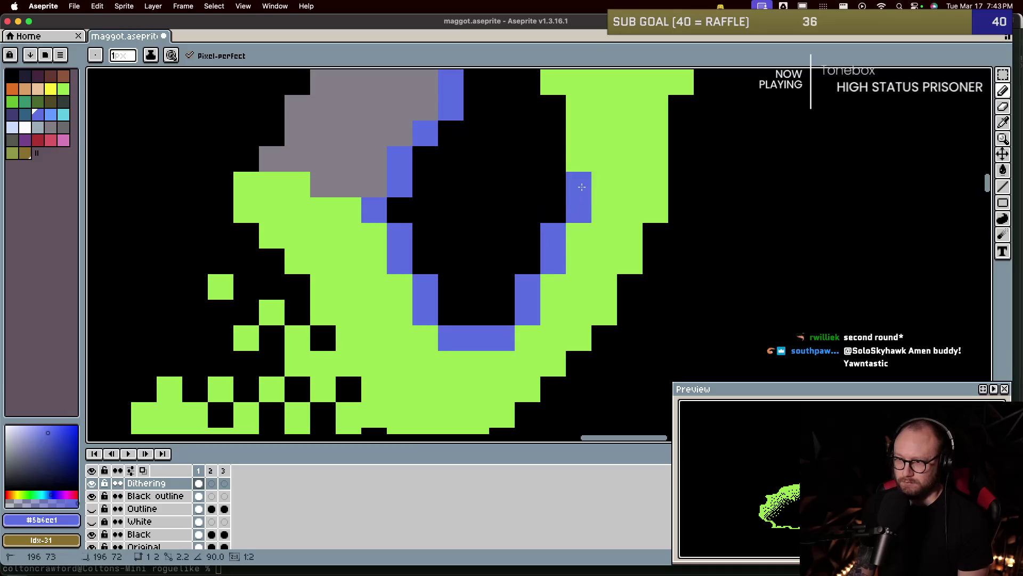
{"action": "mouse_move", "coordinate": [509, 178]}
{"action": "left_mouse_down"}
{"action": "mouse_move", "coordinate": [494, 275]}
{"action": "mouse_move", "coordinate": [536, 206]}
{"action": "left_mouse_up"}
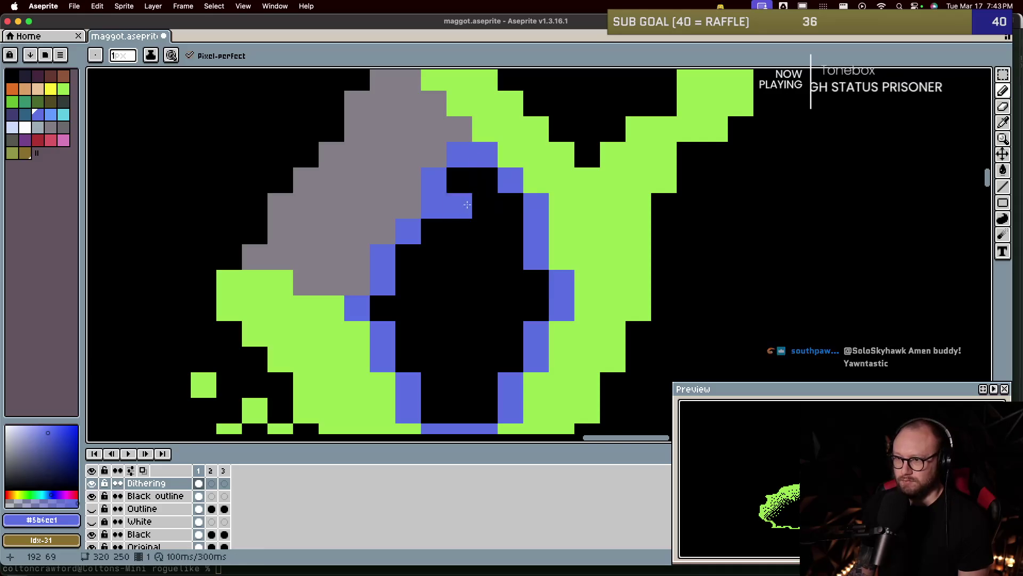
{"action": "key", "text": "g"}
{"action": "left_click", "coordinate": [461, 229]}
{"action": "key", "text": "super+z"}
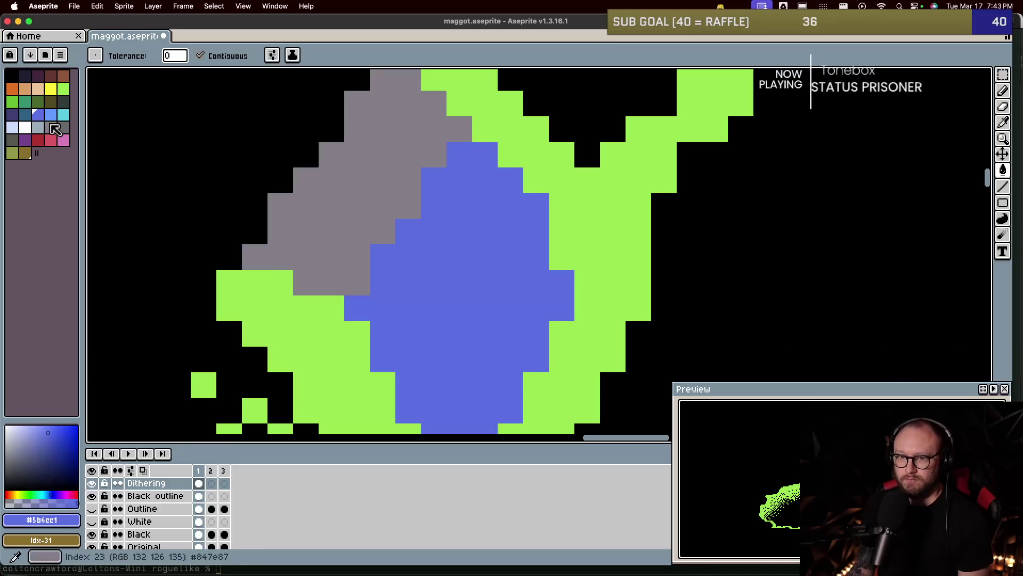
{"action": "left_click", "coordinate": [413, 203]}
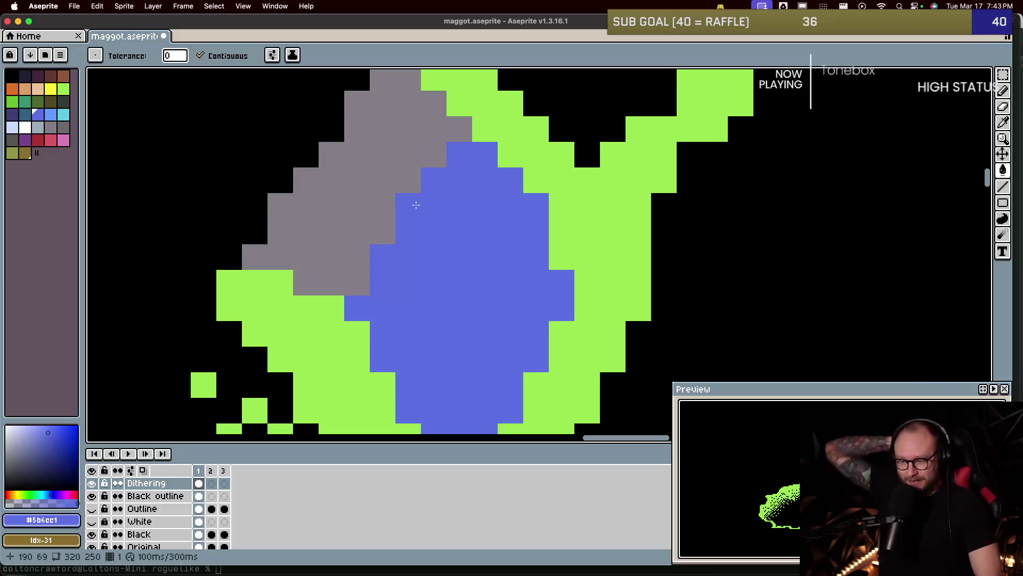
Touch up the joint edge with blue and grey pixels, undoing a mistaken grey fill
{"action": "left_click", "coordinate": [352, 138]}
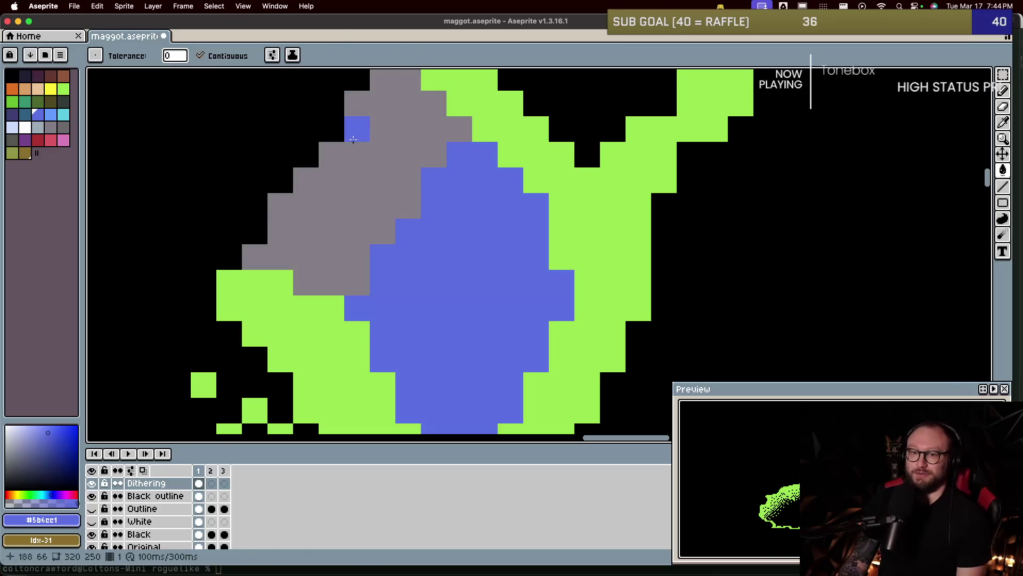
{"action": "left_click", "coordinate": [51, 127]}
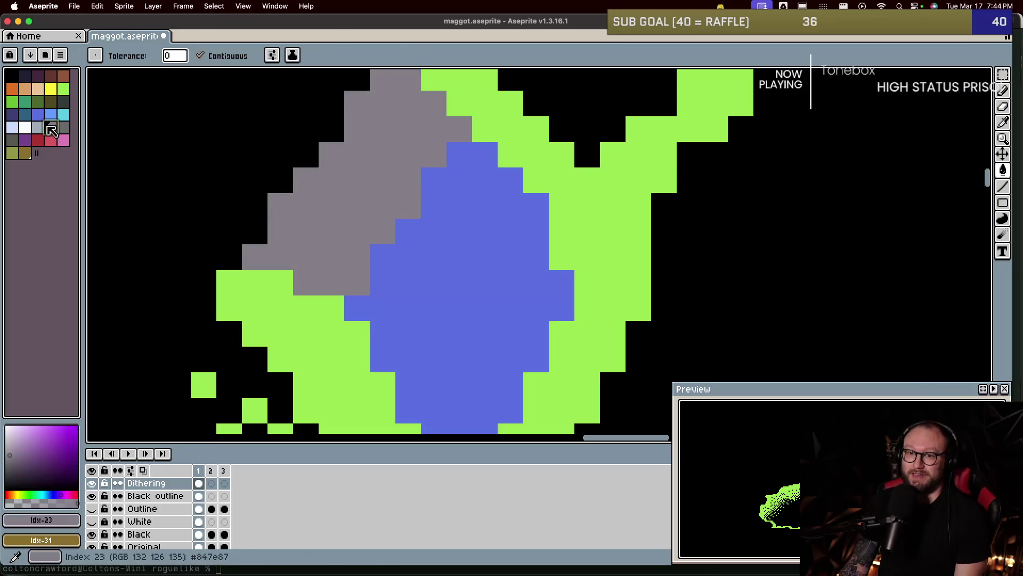
{"action": "left_click", "coordinate": [444, 207]}
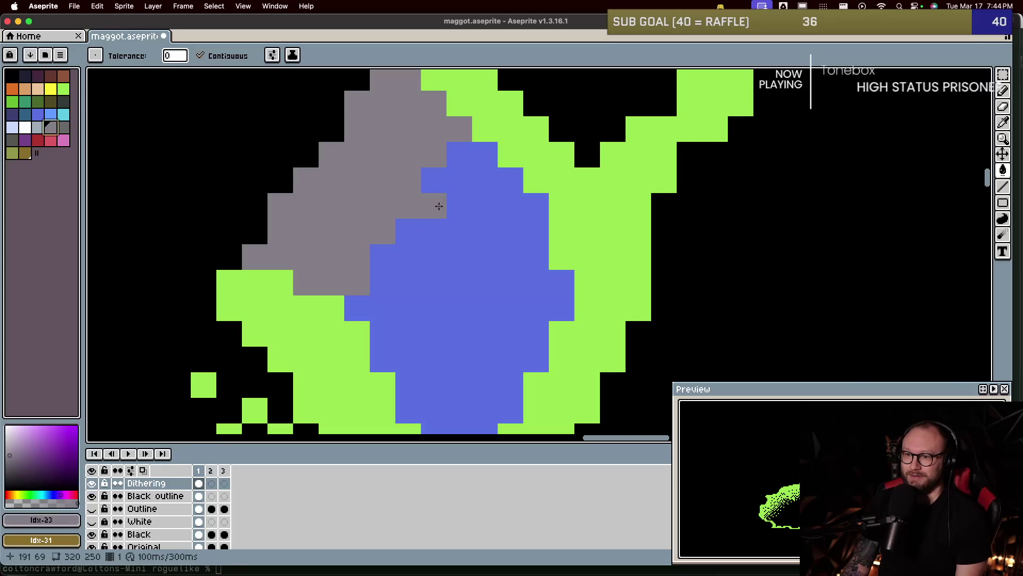
{"action": "left_click", "coordinate": [469, 227]}
{"action": "key", "text": "ctrl+z"}
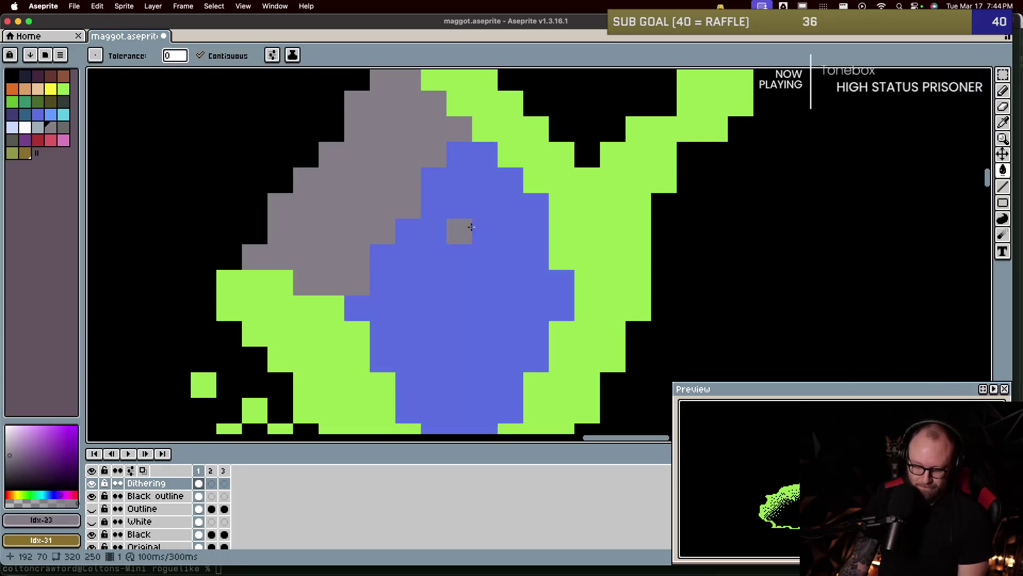
{"action": "key", "text": "b"}
{"action": "key", "text": "i"}
{"action": "left_click", "coordinate": [467, 223]}
{"action": "key", "text": "b"}
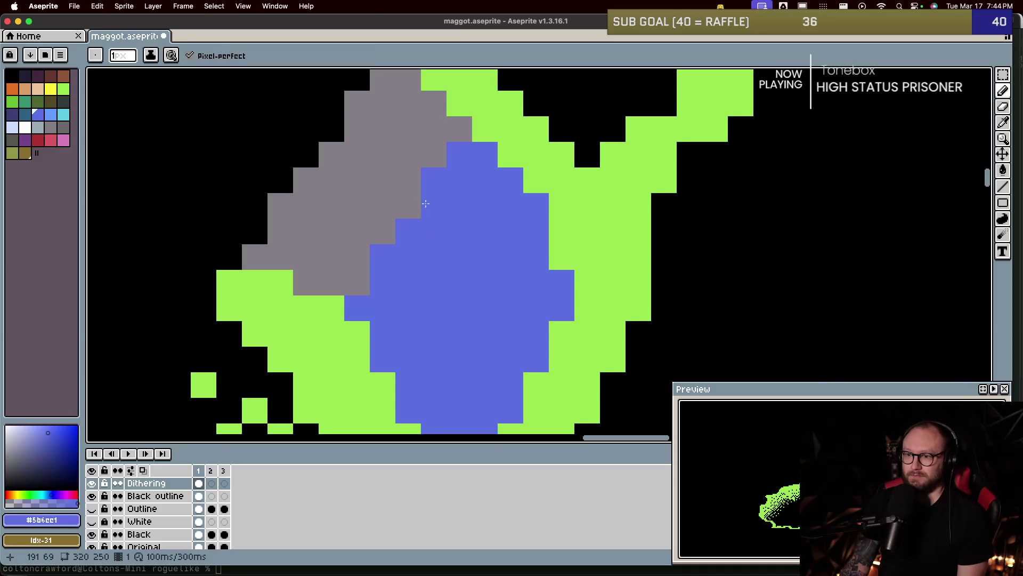
{"action": "left_click", "coordinate": [407, 204]}
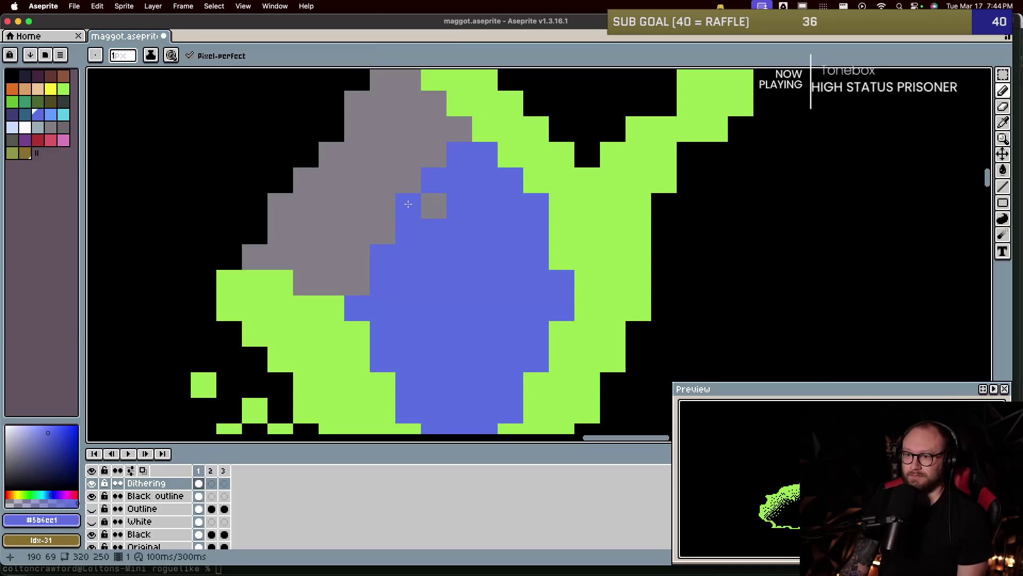
Alternate grey and blue dither pixels between the blue patch and the grey band
{"action": "left_click", "coordinate": [368, 217], "text": "alt"}
{"action": "left_click", "coordinate": [415, 256]}
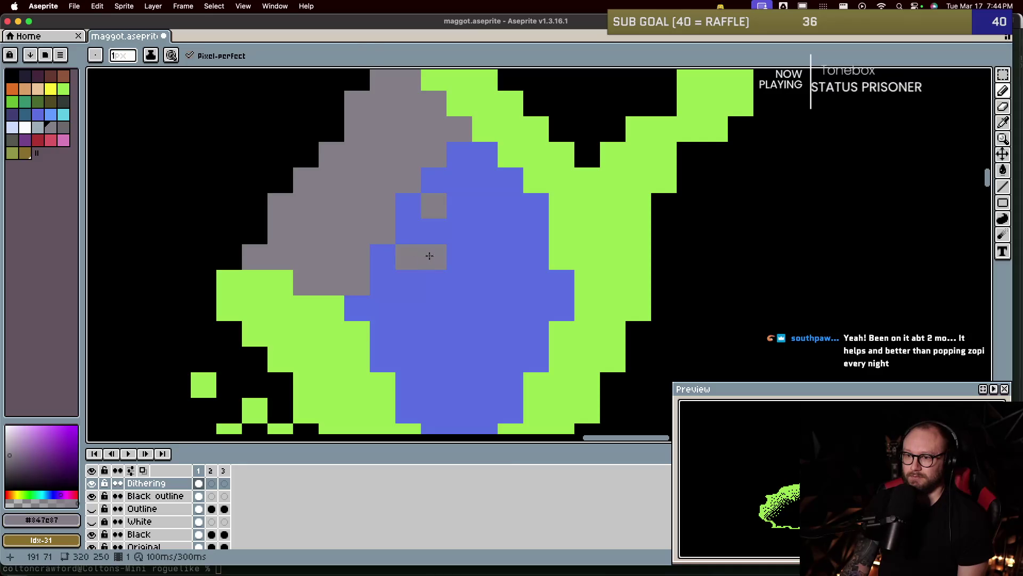
{"action": "left_click", "coordinate": [467, 243], "text": "alt"}
{"action": "left_click", "coordinate": [361, 221]}
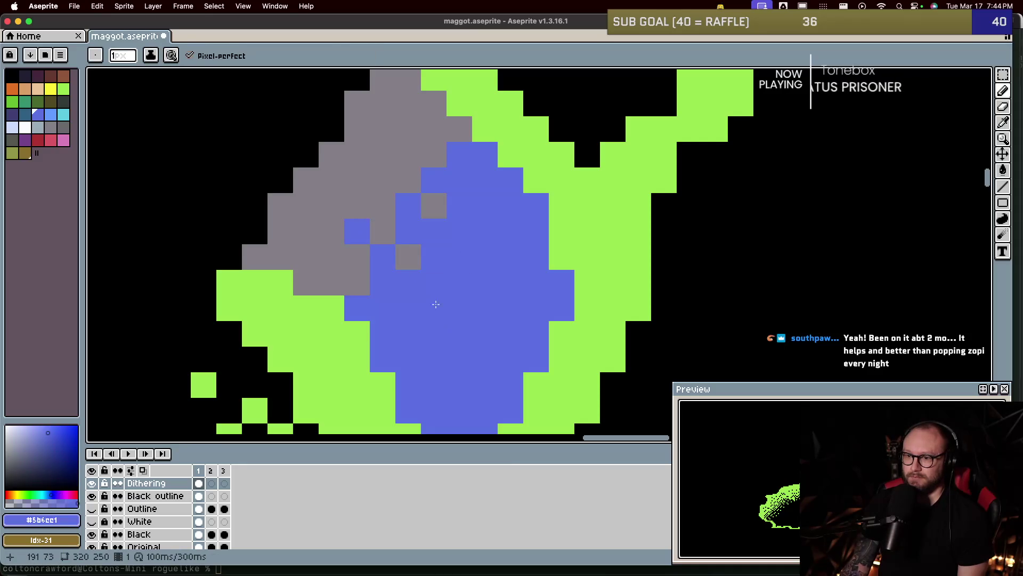
{"action": "left_click", "coordinate": [357, 283], "text": "alt"}
{"action": "left_click", "coordinate": [380, 294]}
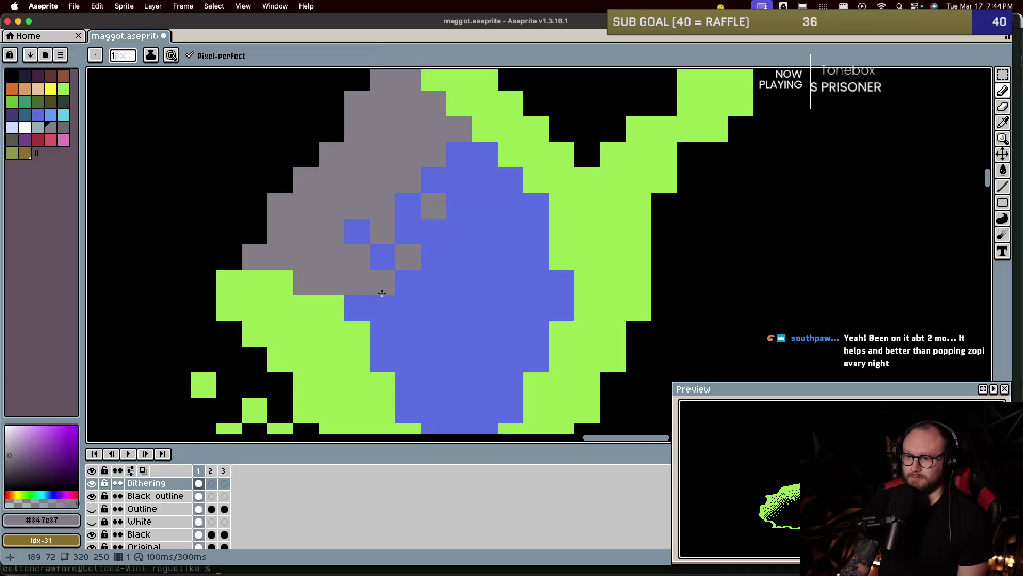
{"action": "left_click", "coordinate": [440, 278], "text": "alt"}
{"action": "left_click", "coordinate": [357, 282]}
{"action": "left_click", "coordinate": [596, 183]}
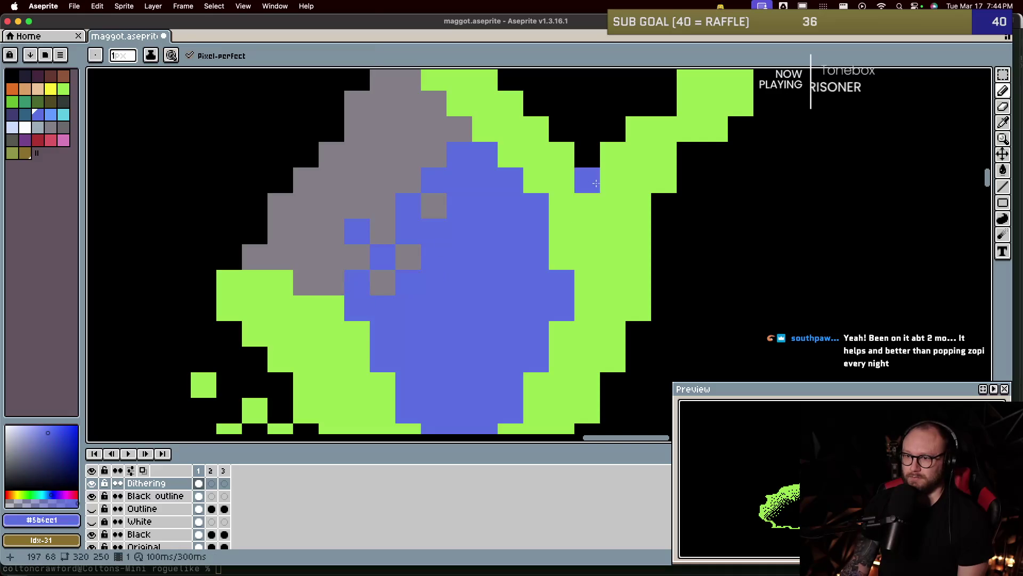
{"action": "key", "text": "super+z"}
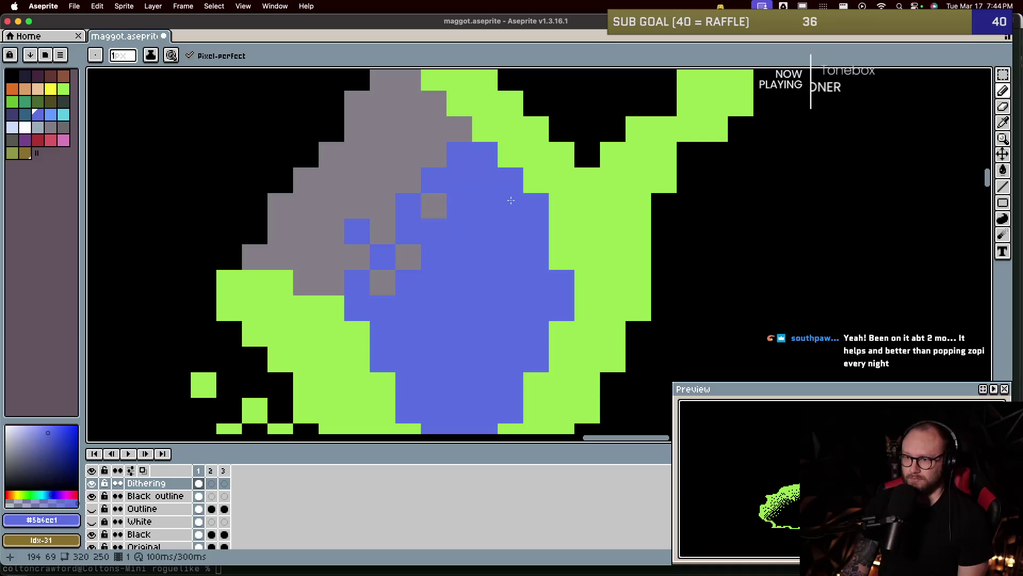
Scatter grey dither pixels down through the blue patch to its bottom
{"action": "left_click", "coordinate": [422, 149], "text": "alt"}
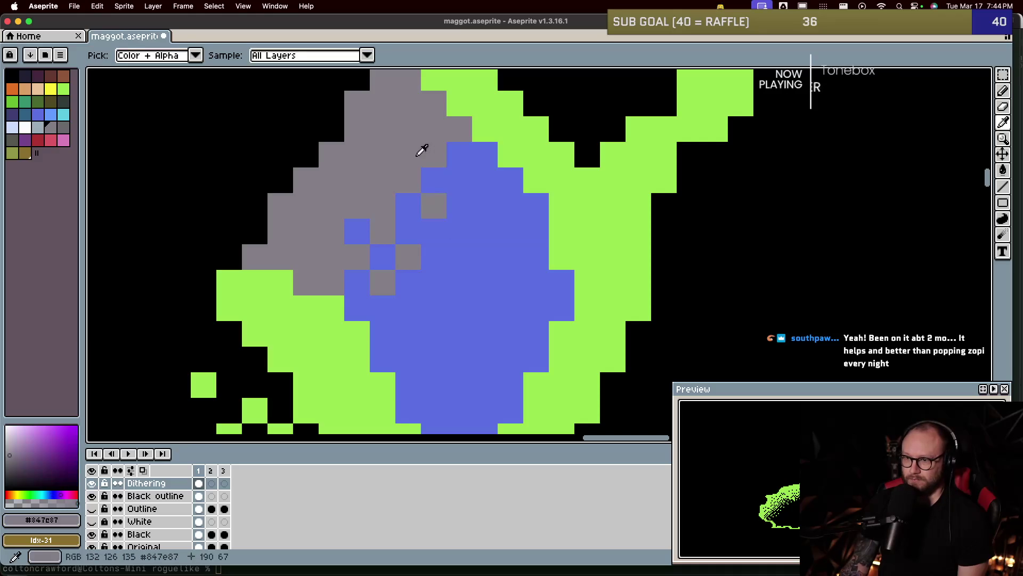
{"action": "left_click", "coordinate": [460, 170]}
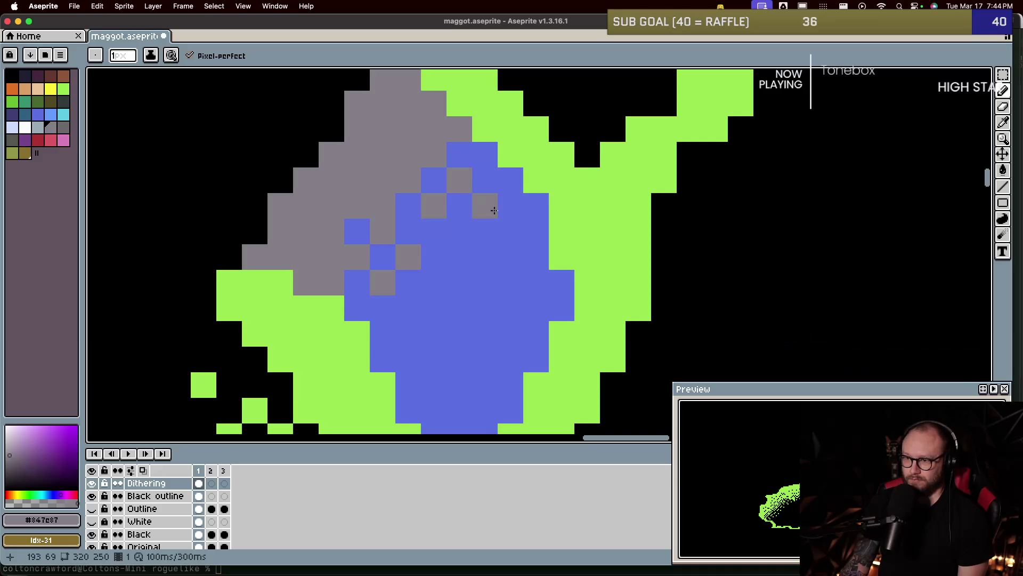
{"action": "left_click", "coordinate": [509, 210]}
{"action": "left_click", "coordinate": [491, 238]}
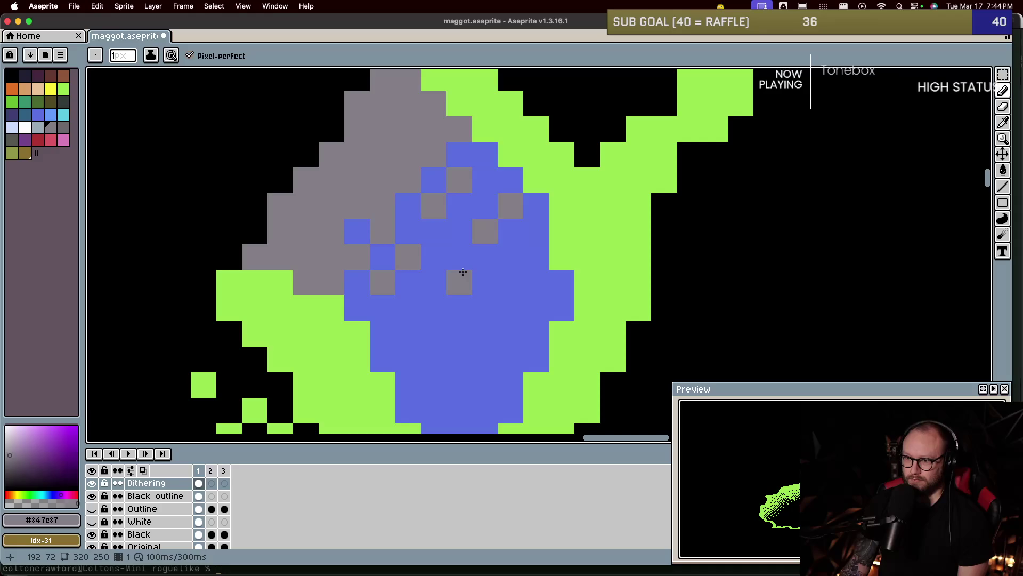
{"action": "left_click", "coordinate": [462, 272]}
{"action": "left_click", "coordinate": [438, 303]}
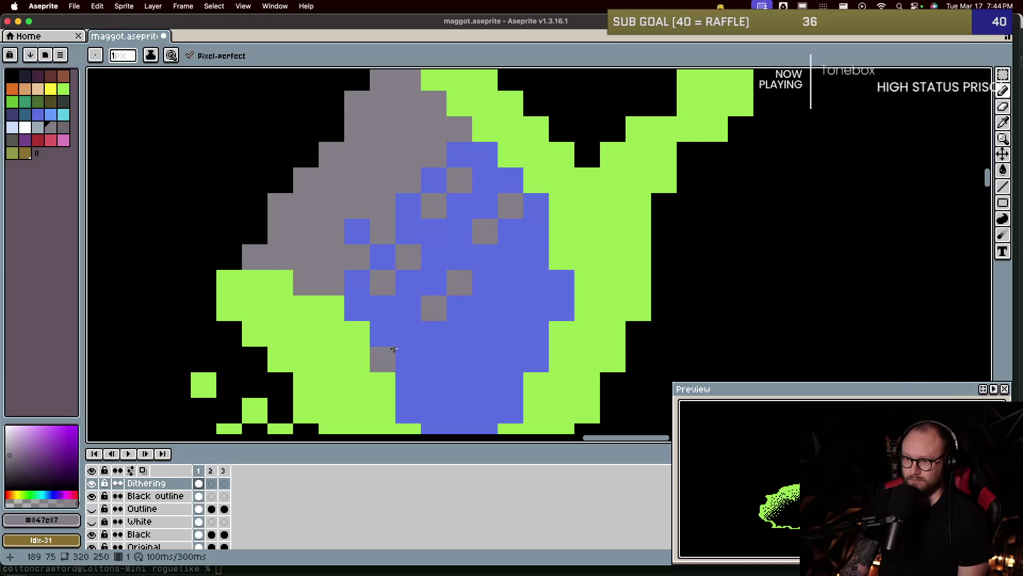
{"action": "left_click", "coordinate": [394, 348]}
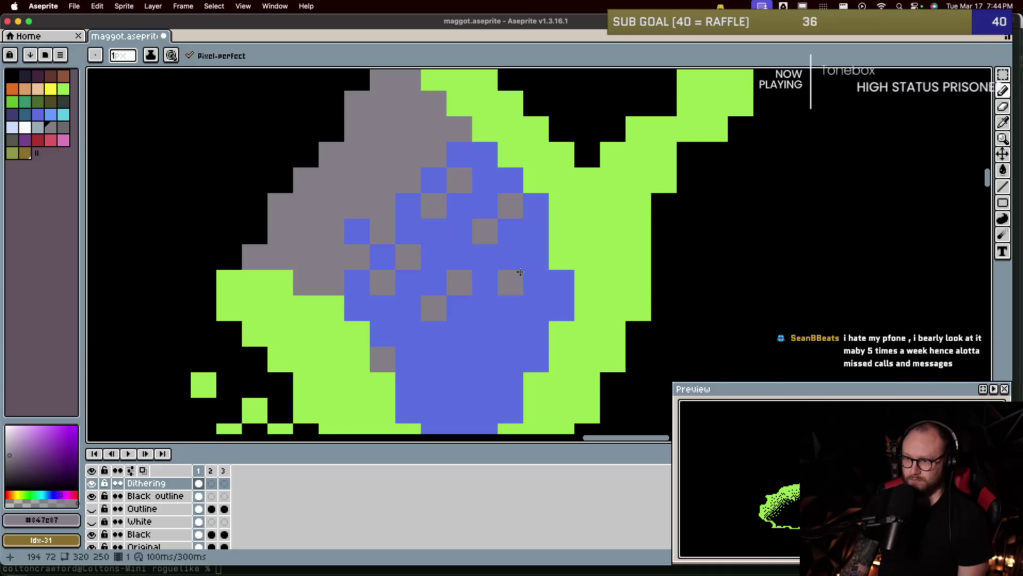
{"action": "left_click", "coordinate": [500, 290]}
{"action": "left_click", "coordinate": [486, 331]}
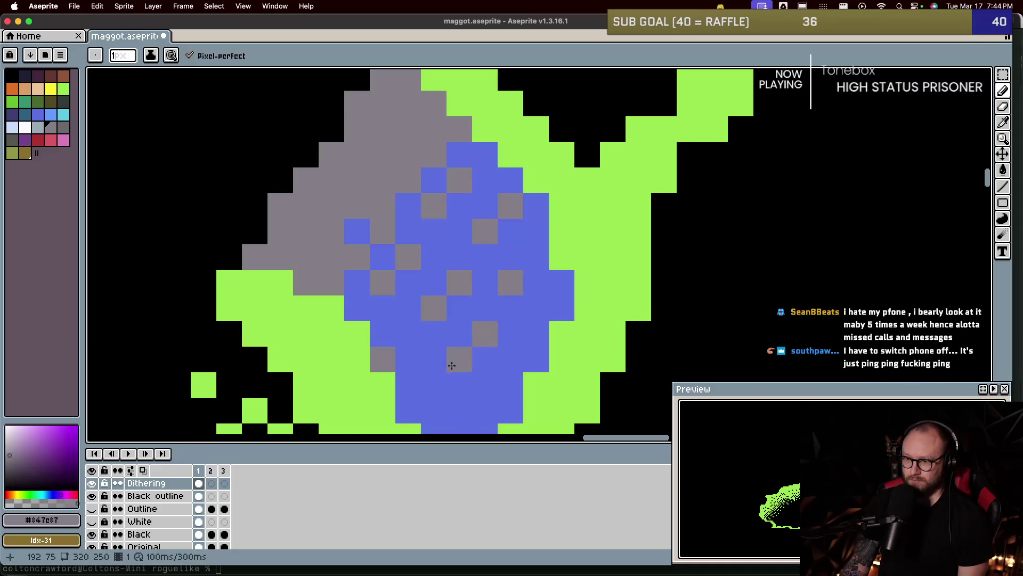
{"action": "left_click", "coordinate": [434, 383]}
{"action": "scroll", "coordinate": [464, 383], "scroll_direction": "up", "scroll_amount": 2}
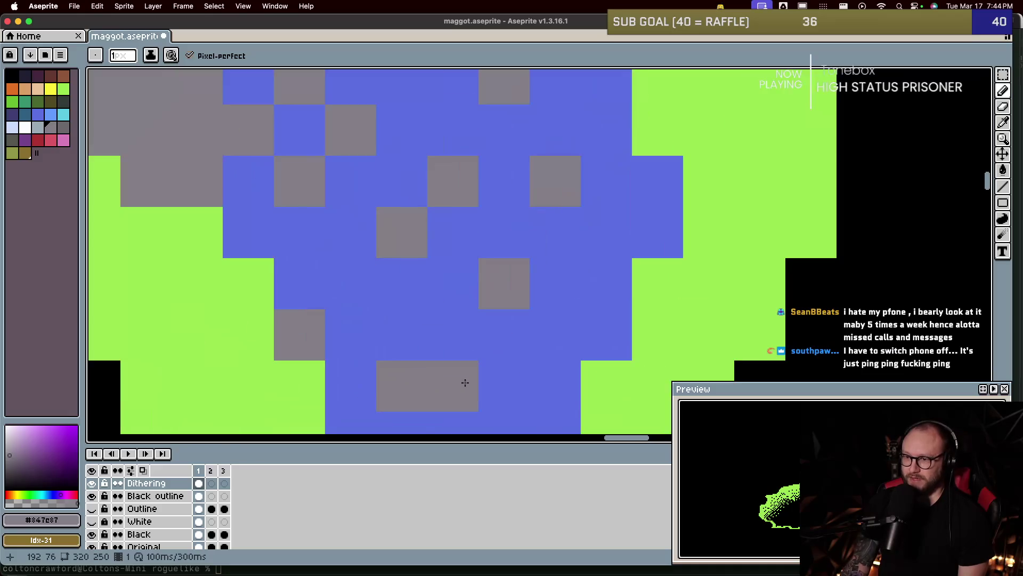
{"action": "scroll", "coordinate": [464, 383], "scroll_direction": "down", "scroll_amount": 3}
{"action": "scroll", "coordinate": [481, 368], "scroll_direction": "up", "scroll_amount": 1}
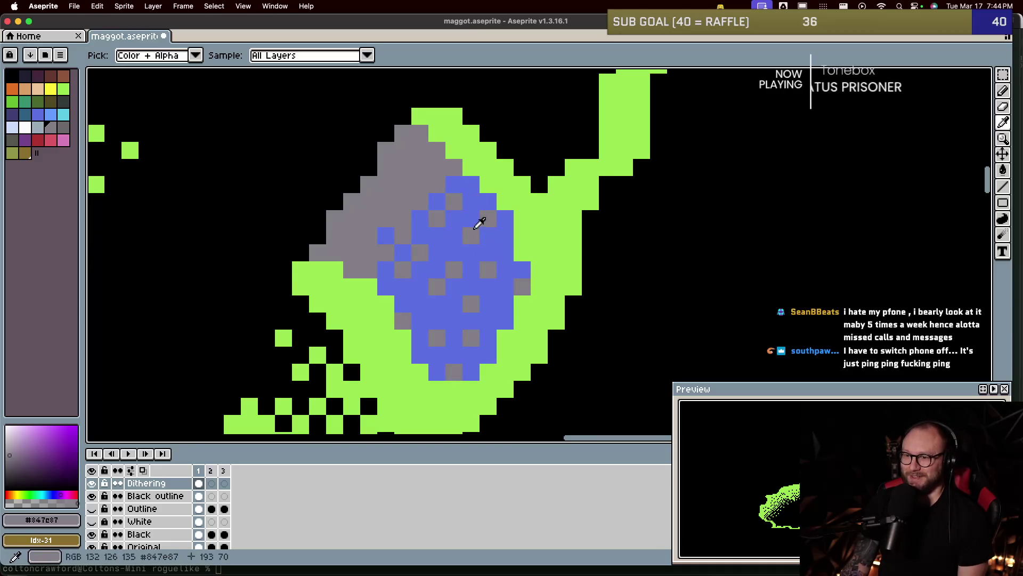
Undo a stray blue pixel on the grey head and sample the body green
{"action": "left_click", "coordinate": [473, 218], "text": "alt"}
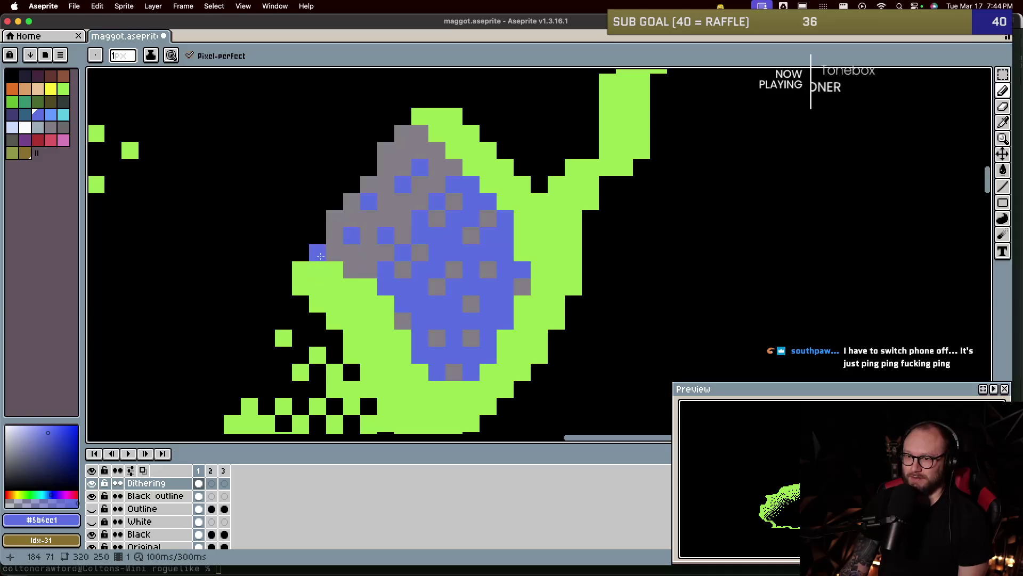
{"action": "left_click", "coordinate": [420, 134]}
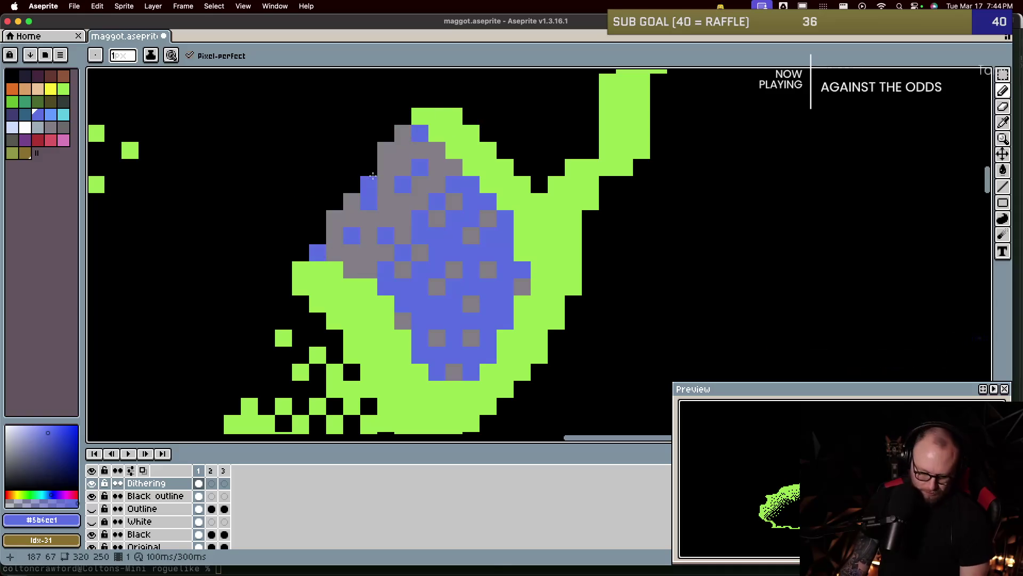
{"action": "key", "text": "super+z"}
{"action": "key", "text": "i"}
{"action": "left_click", "coordinate": [563, 250]}
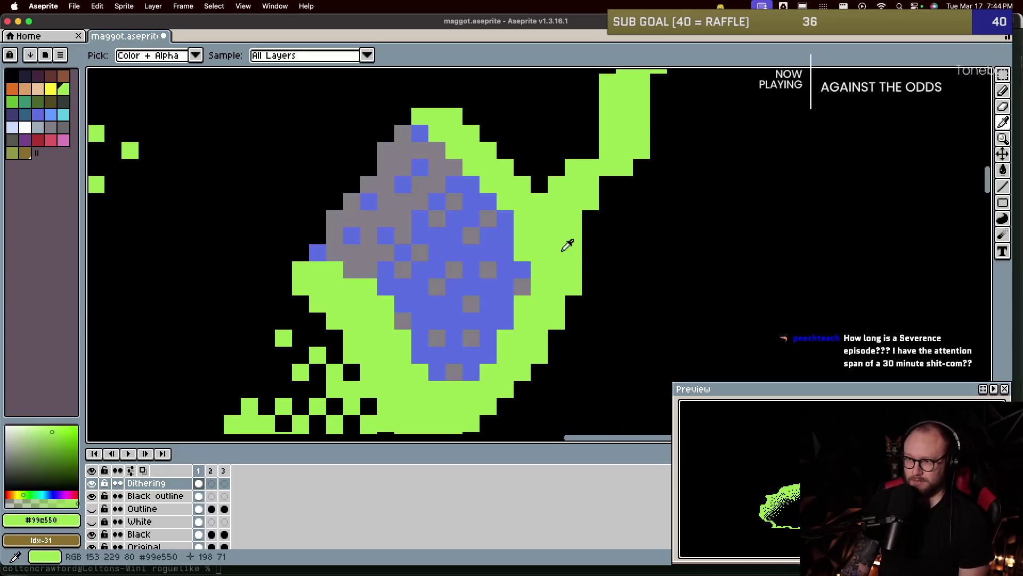
{"action": "key", "text": "b"}
{"action": "key", "text": "g"}
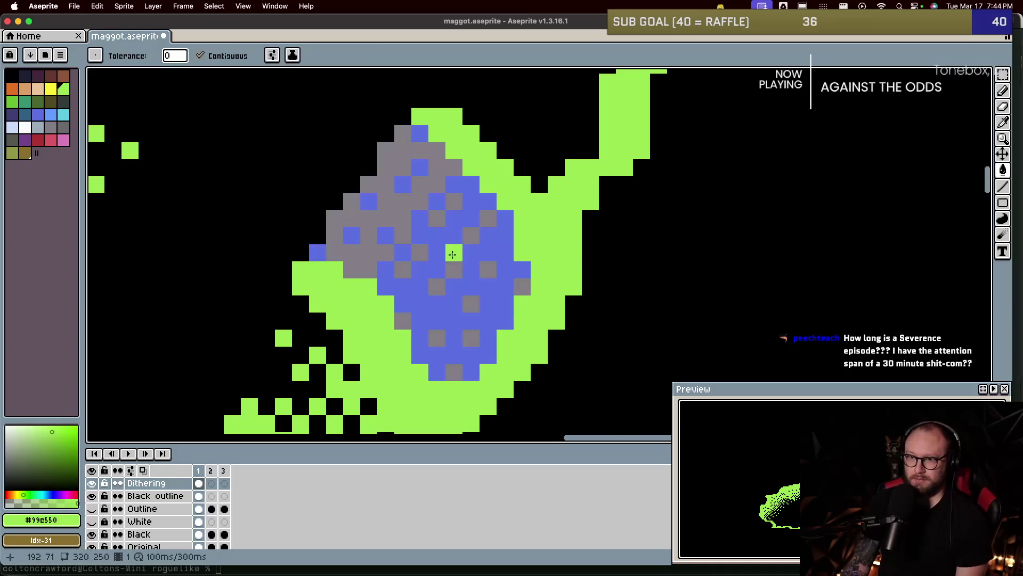
Recolour all blue pixels green with a non-contiguous fill and clear the wand-selected grey pixels to black
{"action": "left_click", "coordinate": [199, 56]}
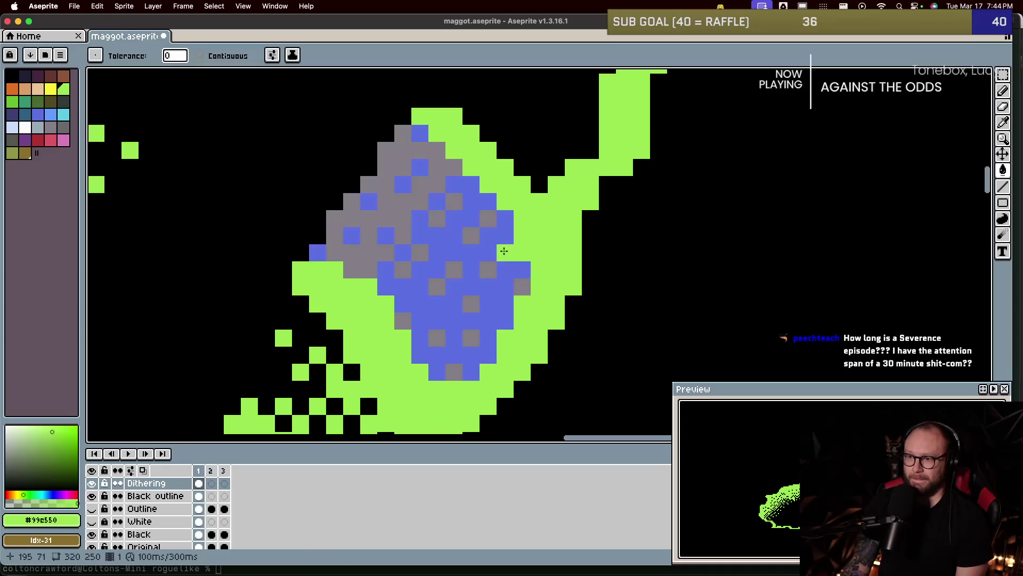
{"action": "left_click", "coordinate": [504, 250]}
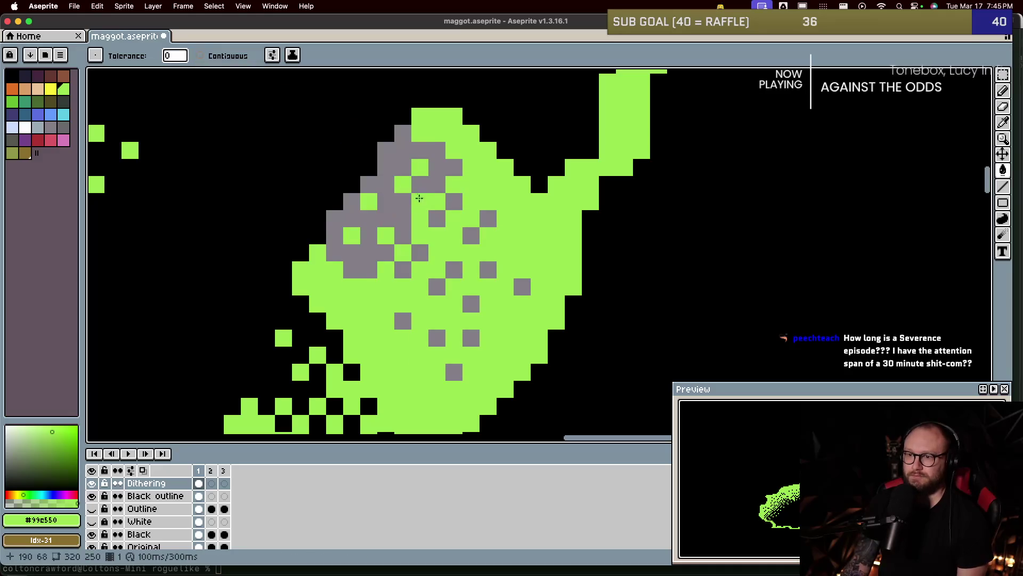
{"action": "key", "text": "w"}
{"action": "left_click", "coordinate": [395, 172]}
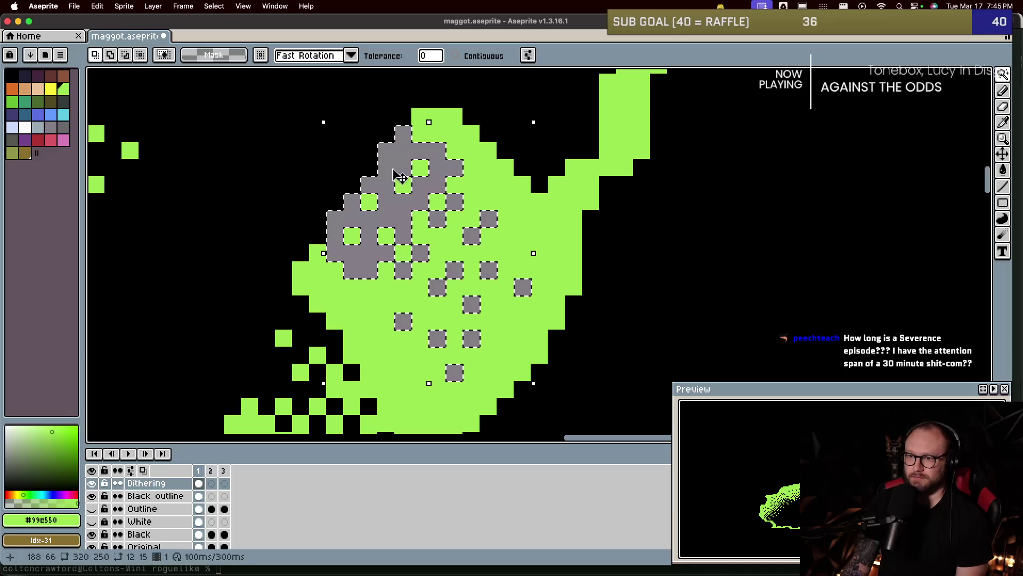
{"action": "key", "text": "Delete"}
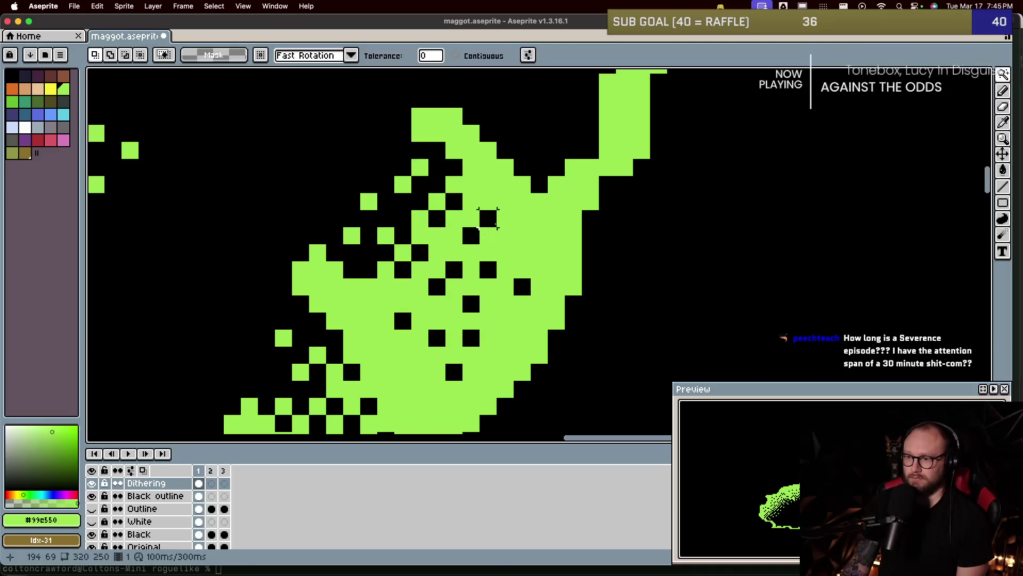
{"action": "mouse_move", "coordinate": [539, 133]}
{"action": "left_mouse_down"}
{"action": "mouse_move", "coordinate": [478, 219]}
{"action": "mouse_move", "coordinate": [439, 327]}
{"action": "mouse_move", "coordinate": [410, 330]}
{"action": "left_mouse_up"}
{"action": "left_click", "coordinate": [37, 114]}
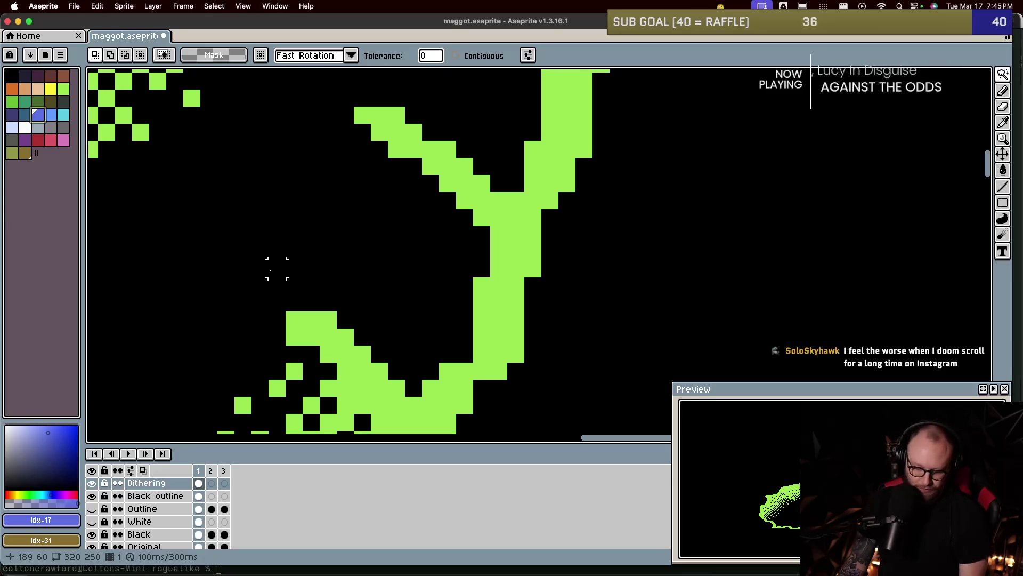
Pencil a blue diagonal joint line and a closed grey outline to its left
{"action": "key", "text": "b"}
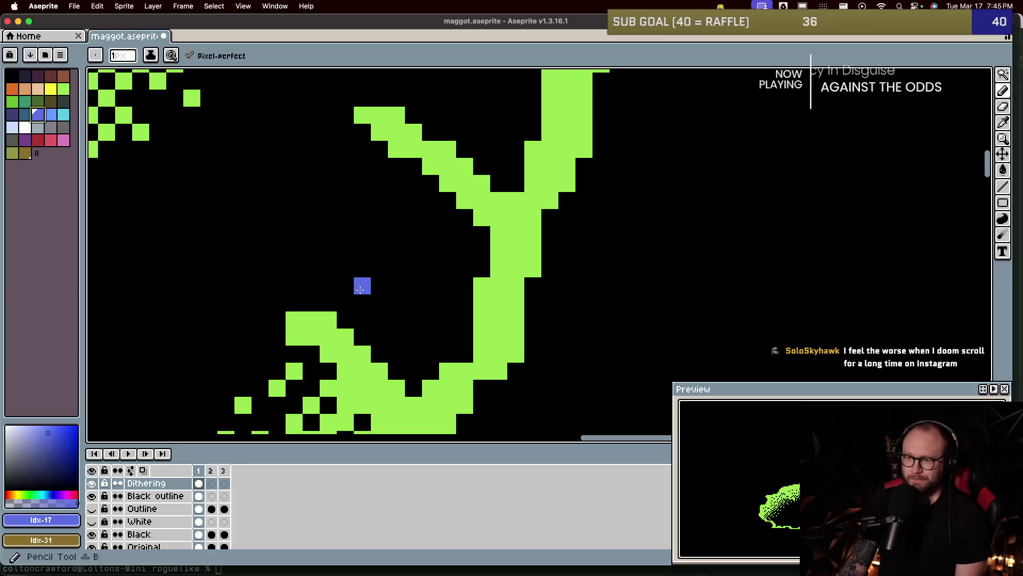
{"action": "mouse_move", "coordinate": [358, 320]}
{"action": "left_mouse_down"}
{"action": "mouse_move", "coordinate": [400, 194]}
{"action": "mouse_move", "coordinate": [430, 183]}
{"action": "left_mouse_up"}
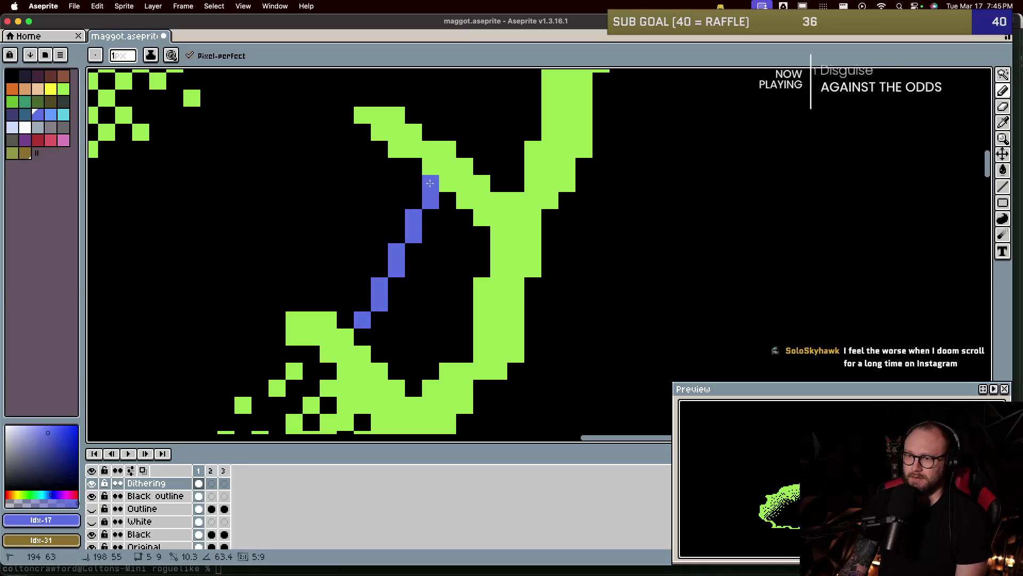
{"action": "left_click", "coordinate": [53, 127]}
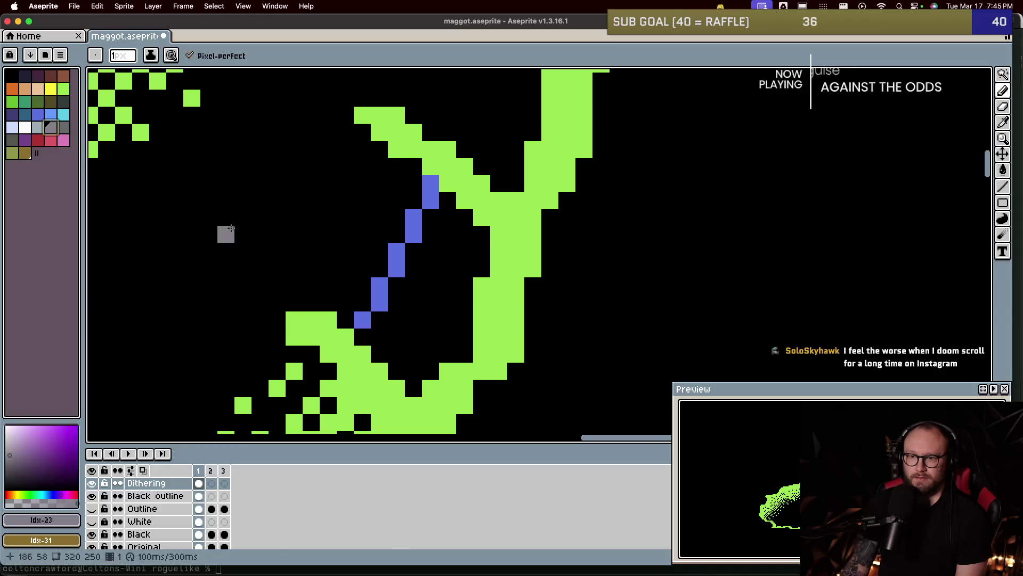
{"action": "mouse_move", "coordinate": [294, 303]}
{"action": "left_mouse_down"}
{"action": "mouse_move", "coordinate": [371, 149]}
{"action": "mouse_move", "coordinate": [360, 146]}
{"action": "mouse_move", "coordinate": [411, 173]}
{"action": "mouse_move", "coordinate": [411, 201]}
{"action": "mouse_move", "coordinate": [347, 317]}
{"action": "left_mouse_up"}
{"action": "left_click", "coordinate": [311, 302]}
{"action": "left_click", "coordinate": [328, 303]}
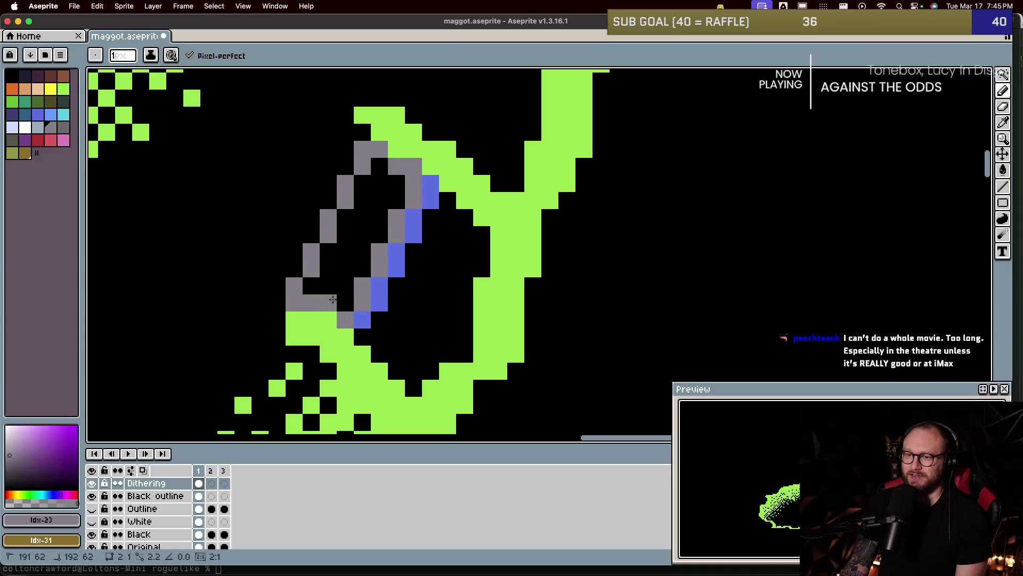
Enable Contiguous and bucket-fill the grey outline's interior grey
{"action": "key", "text": "g"}
{"action": "left_click", "coordinate": [351, 237]}
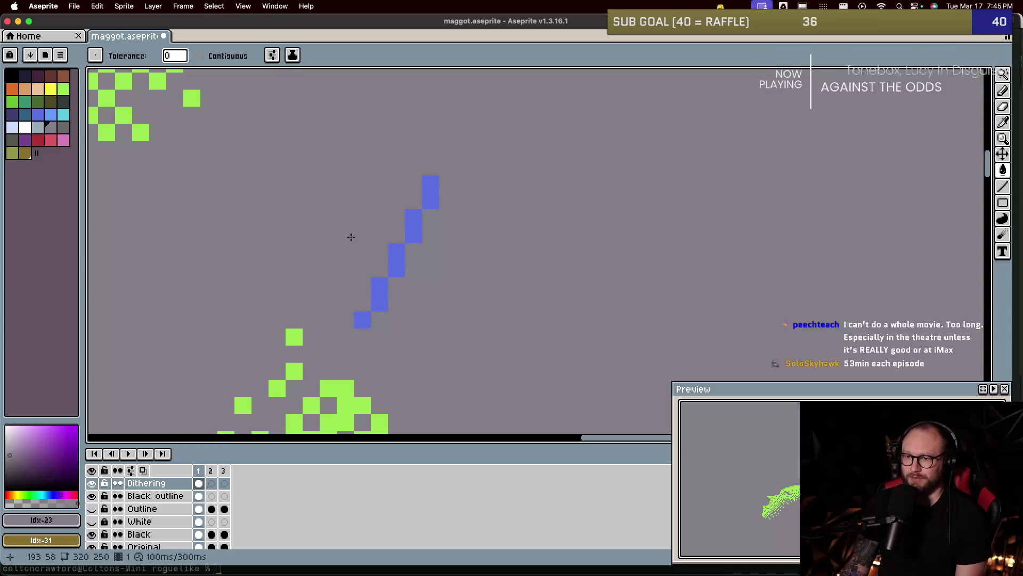
{"action": "key", "text": "ctrl+z"}
{"action": "left_click", "coordinate": [218, 57]}
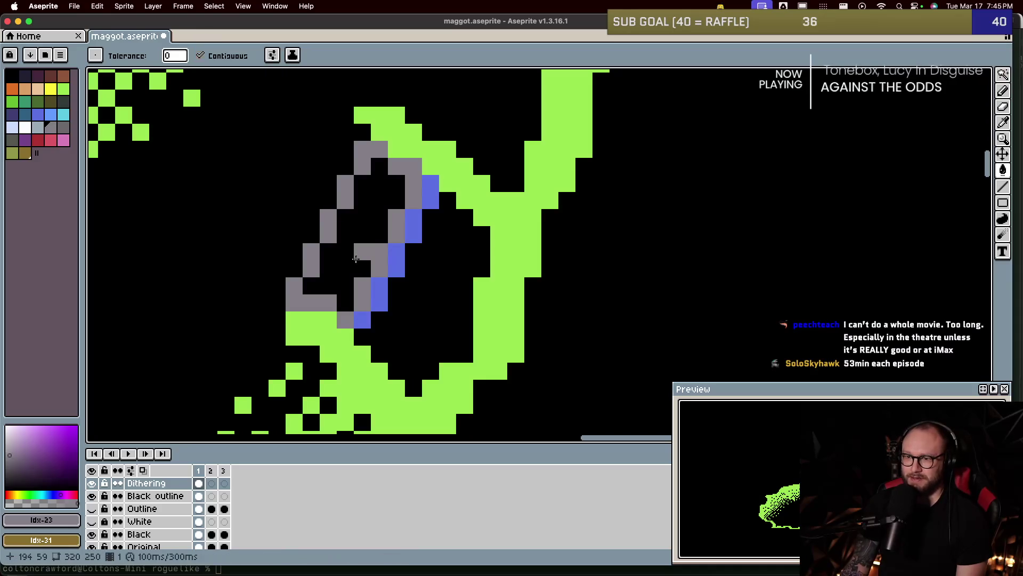
{"action": "left_click", "coordinate": [356, 258]}
Extend a blue outline diagonally down and along the bottom of the joint
{"action": "key", "text": "i"}
{"action": "left_click", "coordinate": [408, 265]}
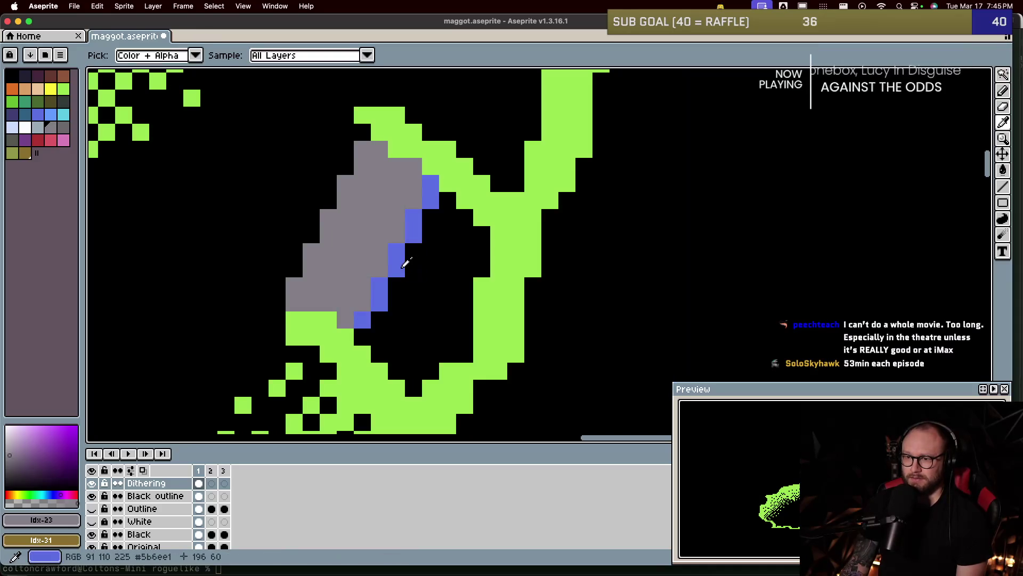
{"action": "key", "text": "b"}
{"action": "left_click", "coordinate": [342, 367]}
{"action": "key", "text": "ctrl+z"}
{"action": "left_click", "coordinate": [362, 337]}
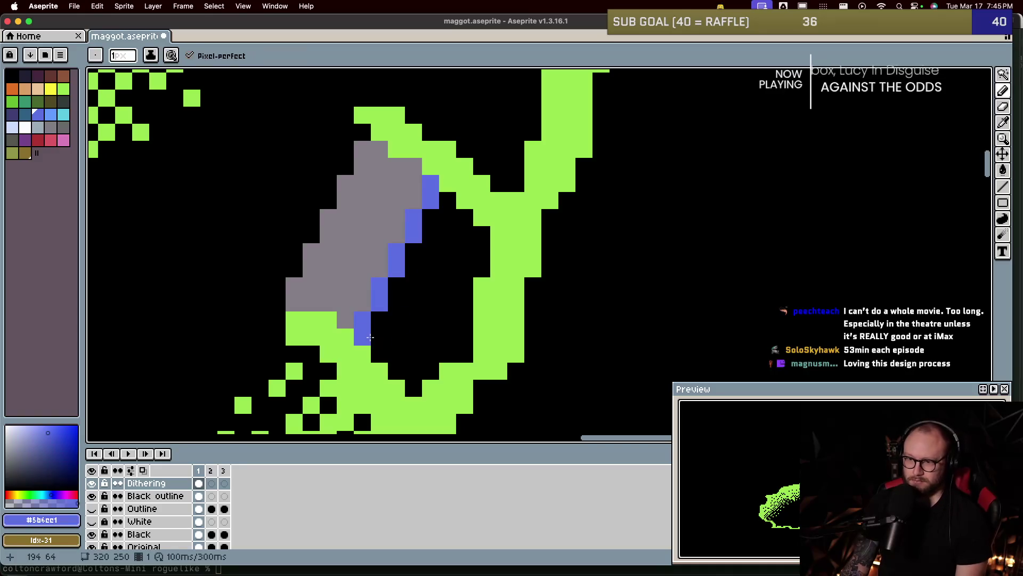
{"action": "left_click", "coordinate": [379, 354]}
{"action": "left_click", "coordinate": [397, 371]}
{"action": "left_click", "coordinate": [414, 388]}
{"action": "left_click", "coordinate": [431, 371]}
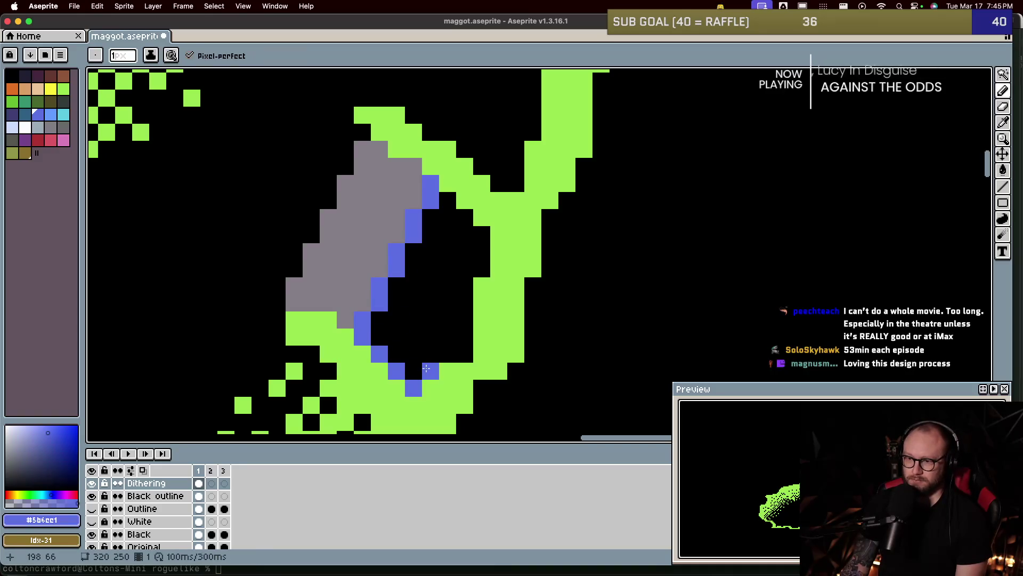
Draw the blue right edge of the joint and close the outline's gaps
{"action": "left_click", "coordinate": [465, 353]}
{"action": "left_click", "coordinate": [466, 307], "text": "shift"}
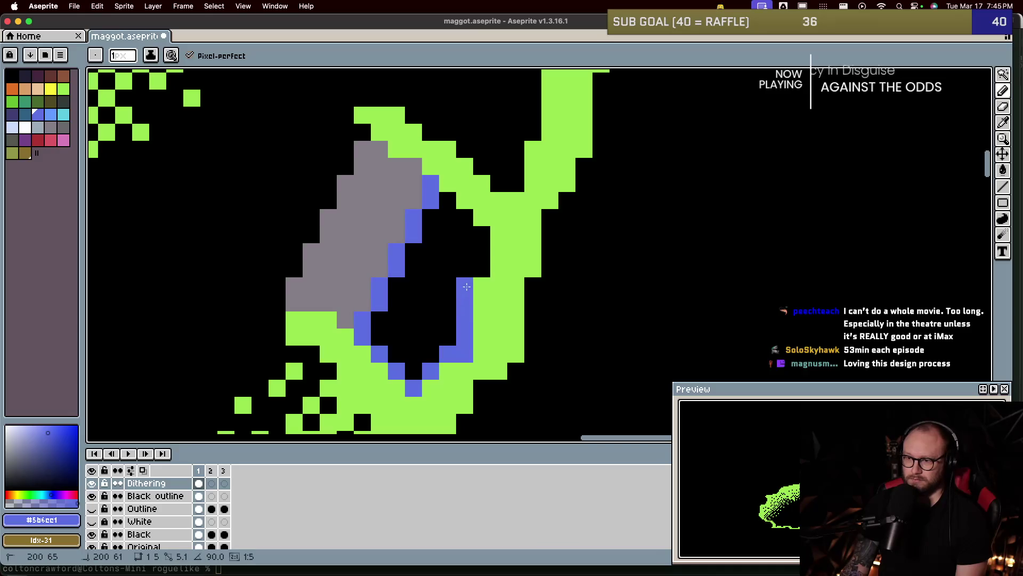
{"action": "left_click_drag", "start_coordinate": [480, 271], "coordinate": [465, 219]}
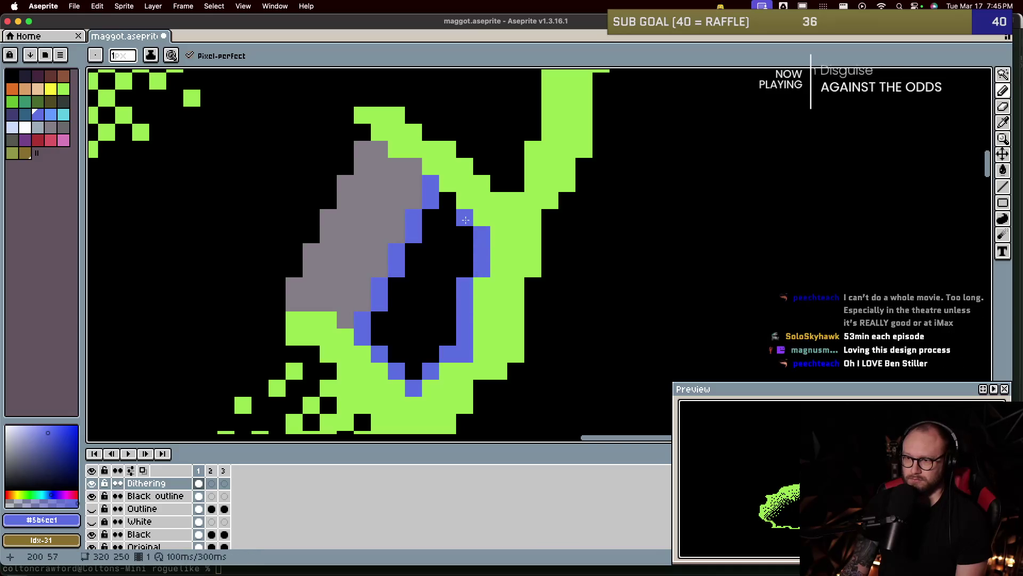
{"action": "left_click", "coordinate": [447, 200]}
{"action": "left_click", "coordinate": [431, 252]}
Bucket-fill the blue-outlined interior solid blue
{"action": "key", "text": "g"}
{"action": "left_click", "coordinate": [433, 242]}
{"action": "left_click", "coordinate": [404, 225]}
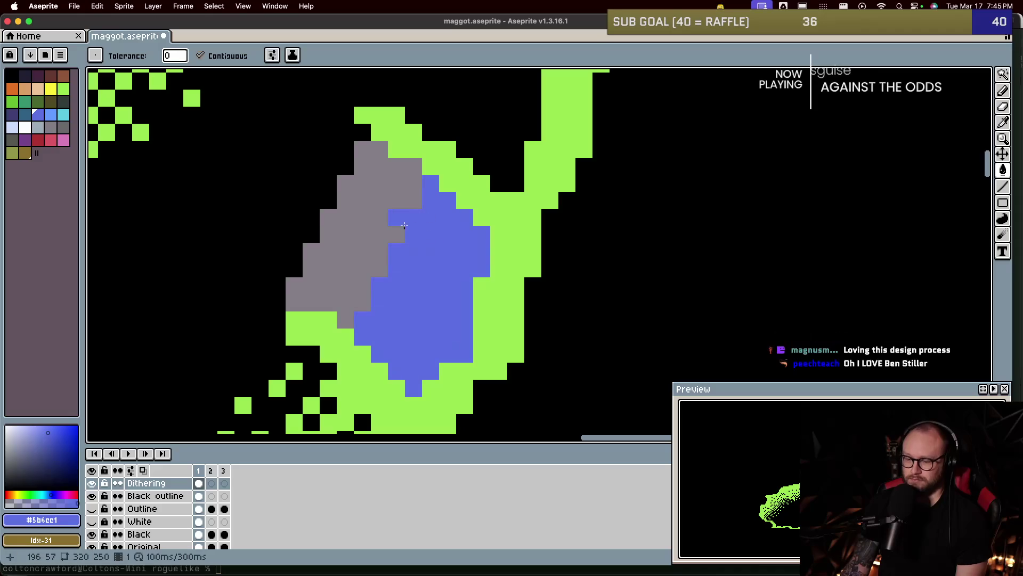
{"action": "key", "text": "b"}
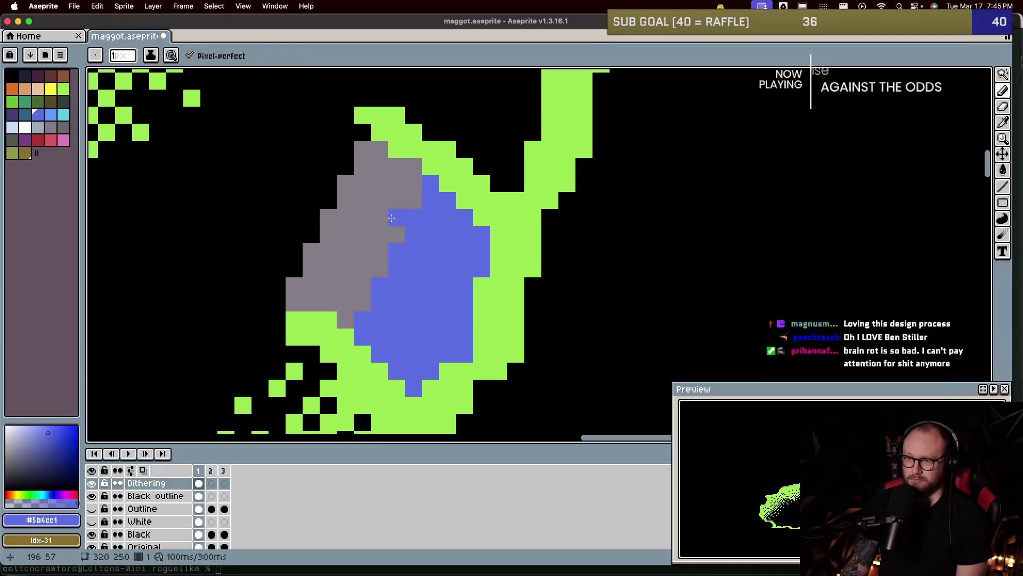
{"action": "scroll", "coordinate": [395, 200], "scroll_direction": "up", "scroll_amount": 1}
Restore the grey block and dither alternating grey and blue pixels across the joint
{"action": "key", "text": "ctrl+z"}
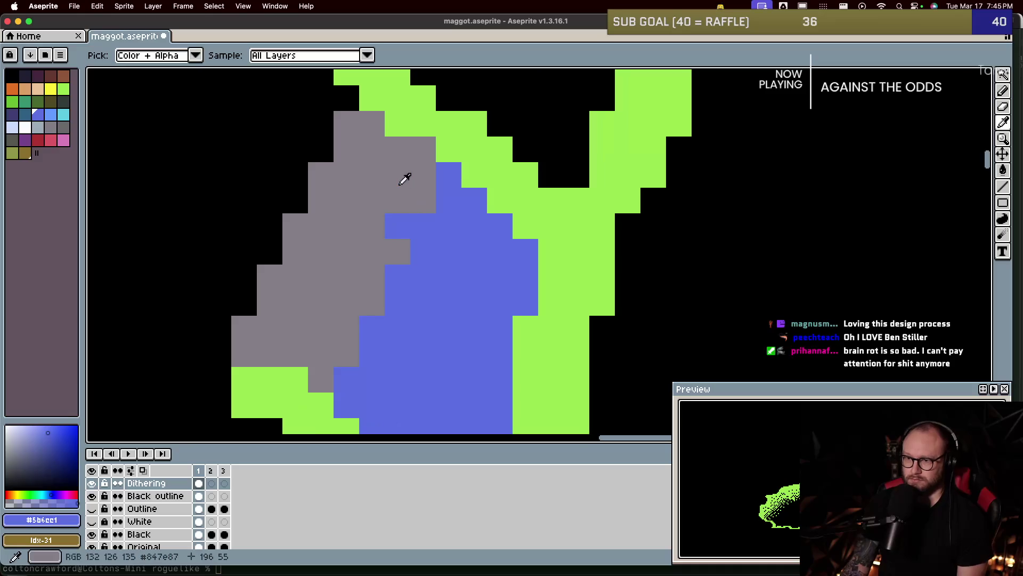
{"action": "left_click", "coordinate": [407, 176], "text": "alt"}
{"action": "left_click", "coordinate": [412, 269]}
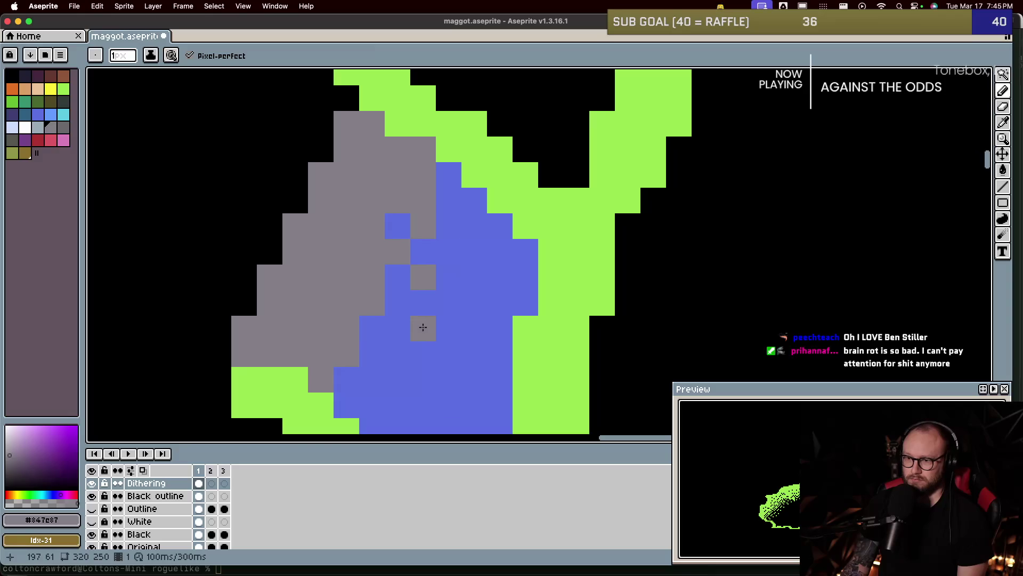
{"action": "left_click", "coordinate": [464, 304], "text": "alt"}
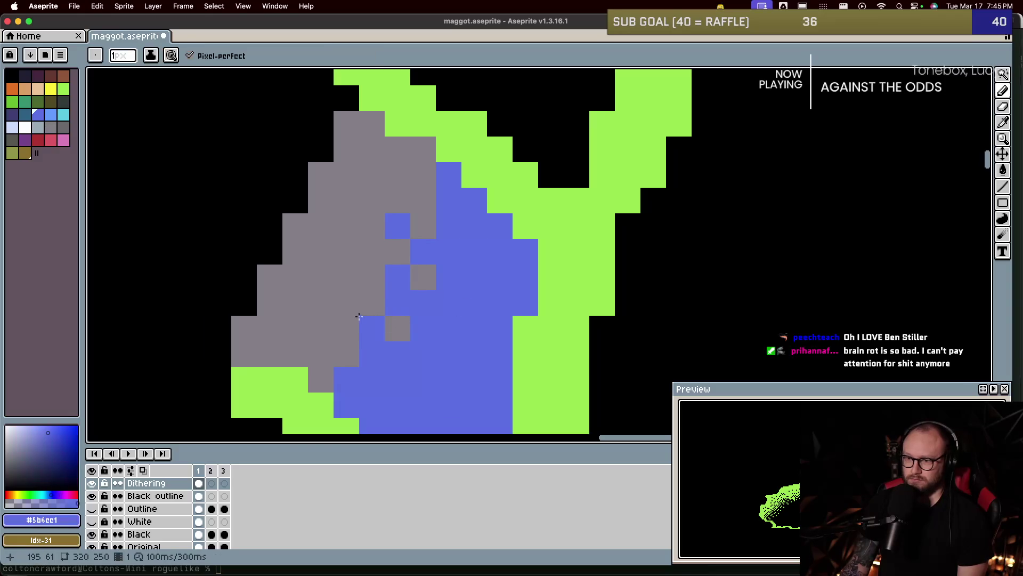
{"action": "left_click", "coordinate": [347, 304]}
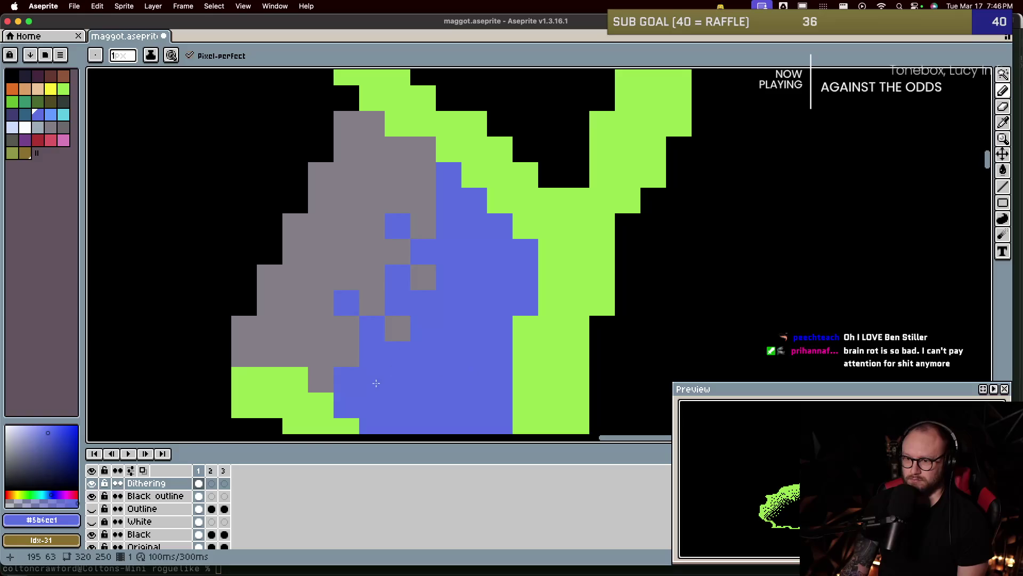
{"action": "left_click", "coordinate": [347, 345], "text": "alt"}
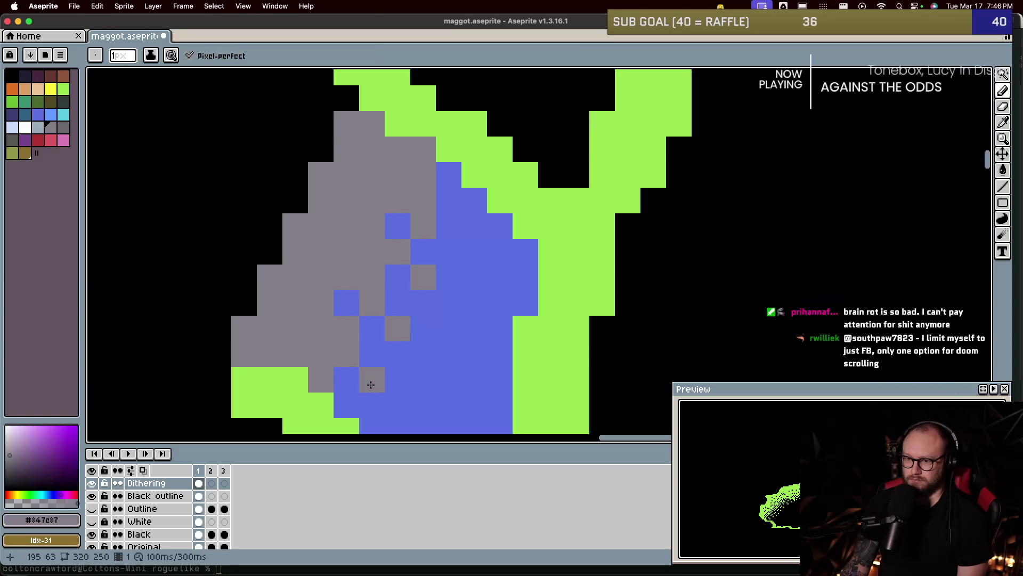
{"action": "left_click", "coordinate": [371, 384]}
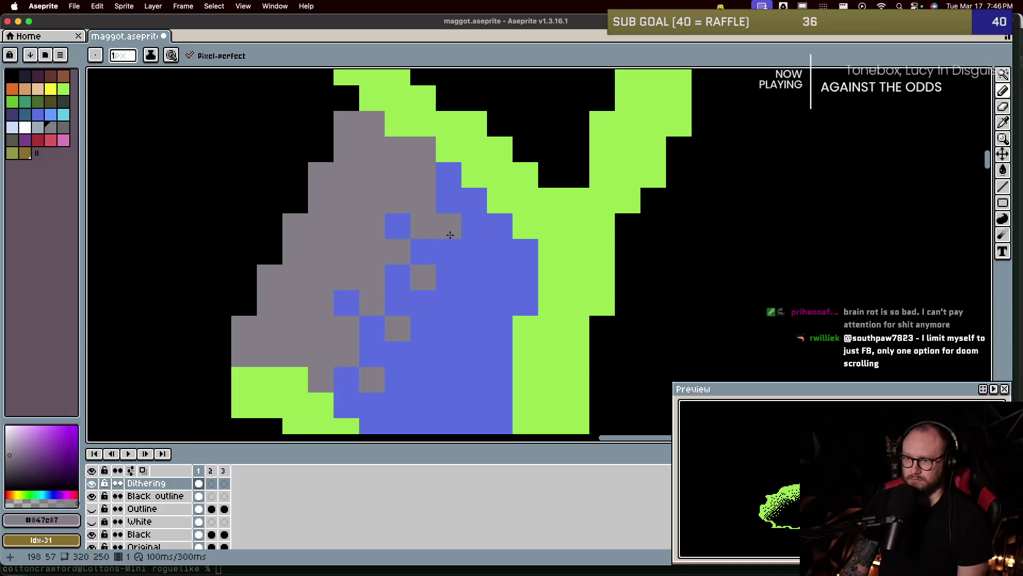
{"action": "left_click", "coordinate": [448, 201]}
{"action": "left_click", "coordinate": [472, 224], "text": "alt"}
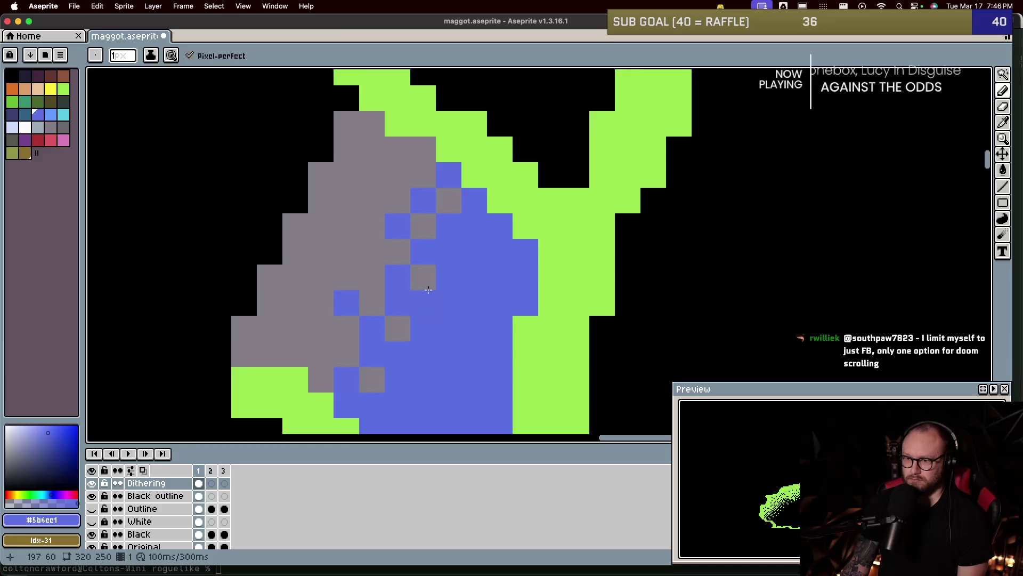
Paint grey dither pixels into the upper part of the blue joint area
{"action": "scroll", "coordinate": [428, 290], "scroll_direction": "down", "scroll_amount": 3}
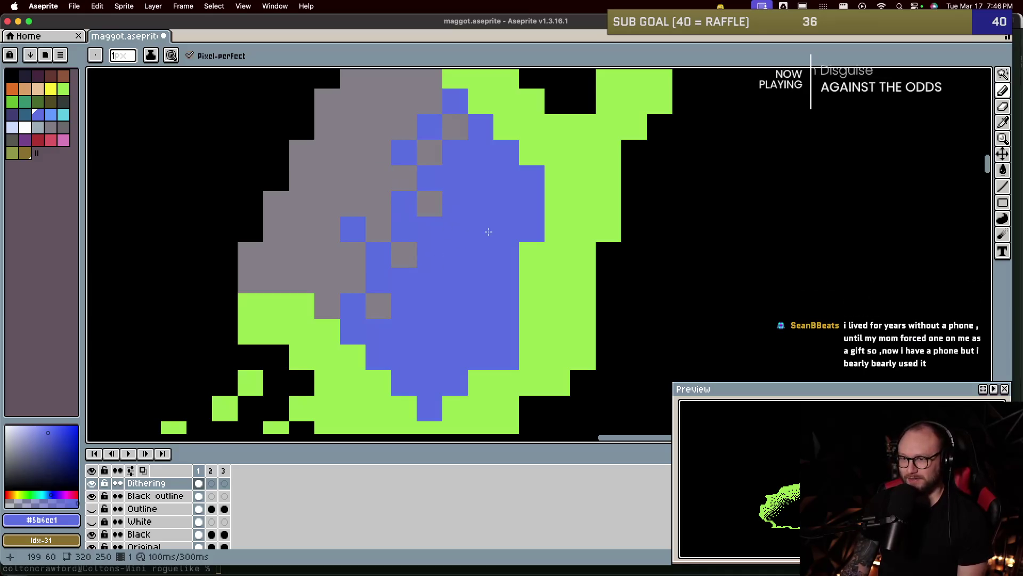
{"action": "key", "text": "i"}
{"action": "left_click", "coordinate": [437, 198]}
{"action": "key", "text": "b"}
{"action": "left_click", "coordinate": [455, 177]}
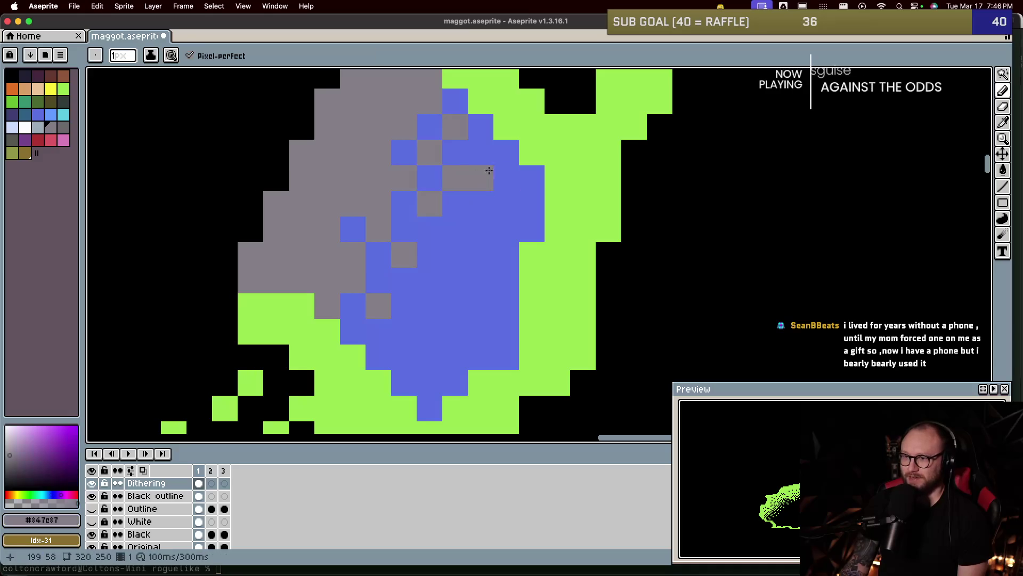
{"action": "left_click", "coordinate": [481, 152]}
{"action": "left_click", "coordinate": [539, 246]}
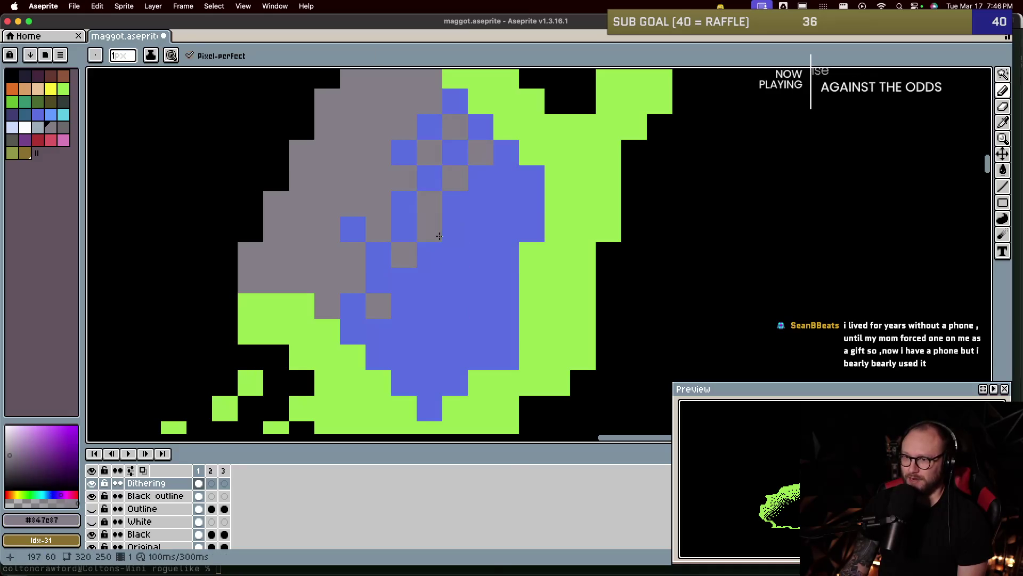
Scatter more grey dither pixels down through the lower blue area
{"action": "left_click", "coordinate": [408, 282]}
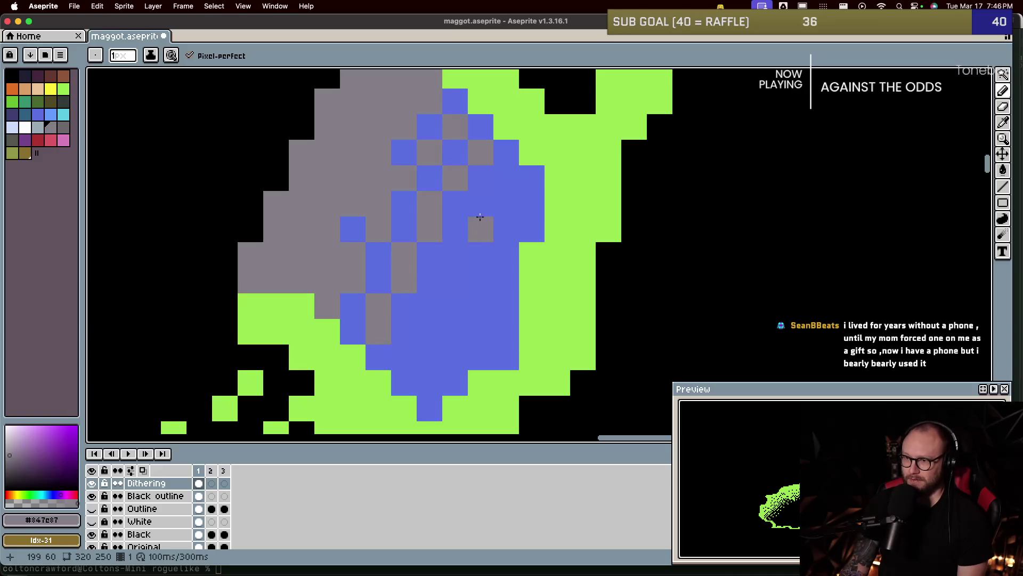
{"action": "left_click", "coordinate": [488, 203]}
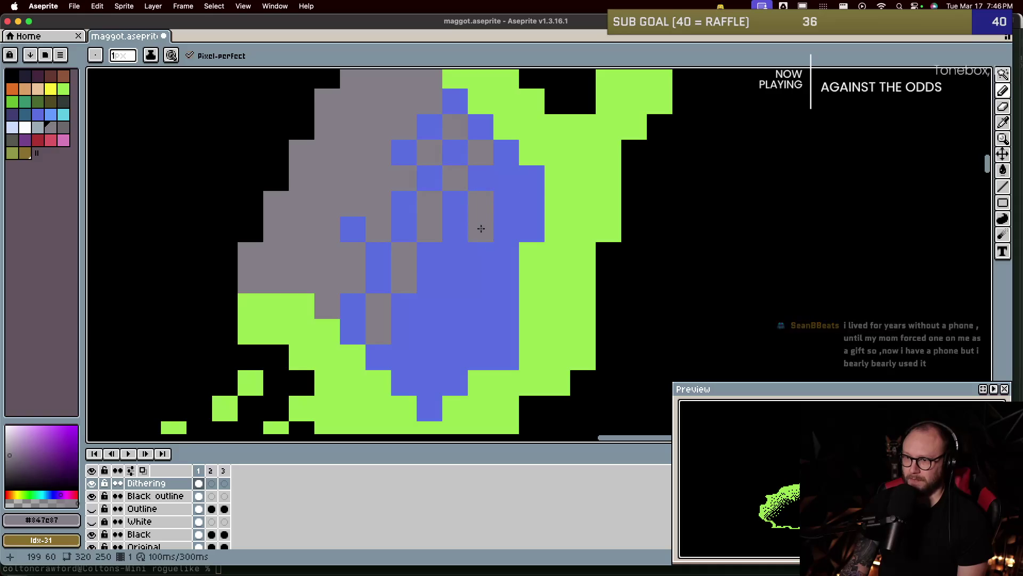
{"action": "left_click", "coordinate": [463, 248]}
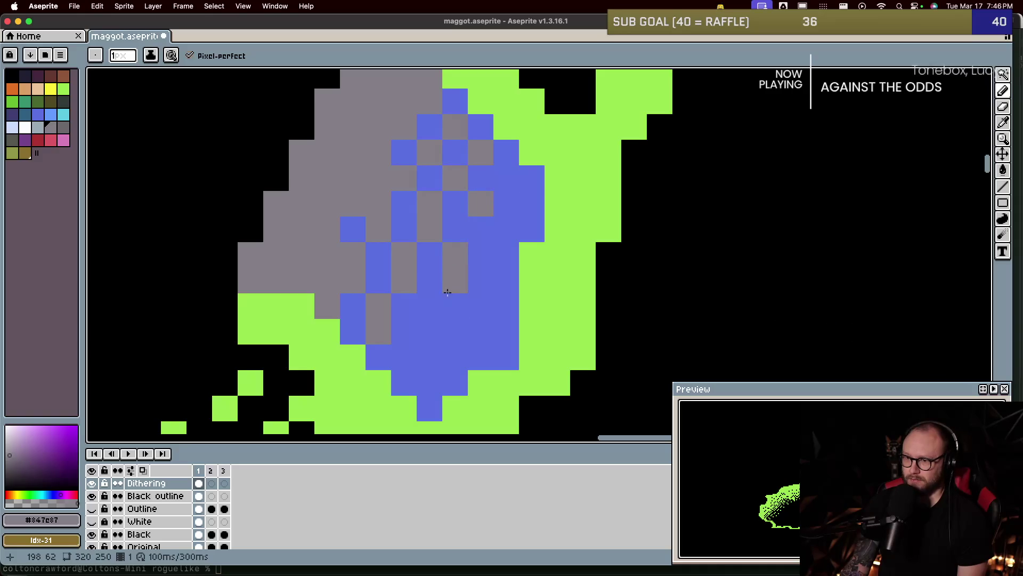
{"action": "left_click", "coordinate": [430, 305]}
{"action": "left_click", "coordinate": [411, 357]}
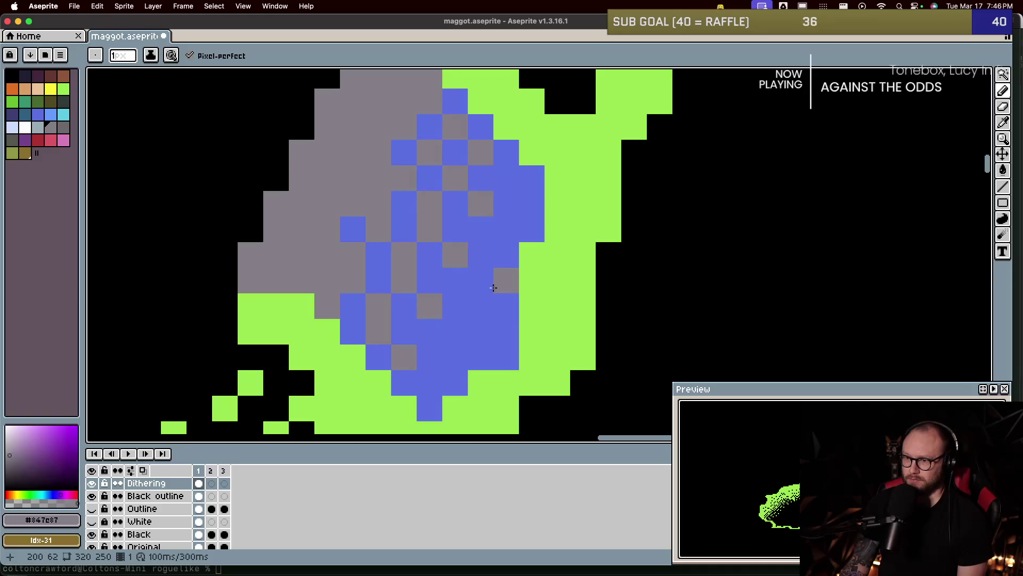
{"action": "left_click", "coordinate": [502, 278]}
{"action": "left_click", "coordinate": [479, 326]}
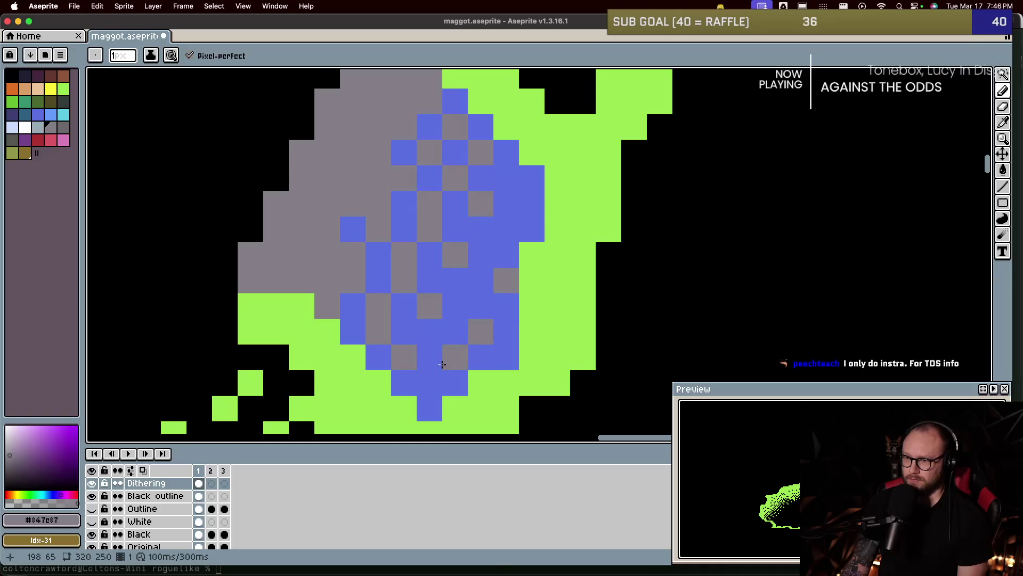
{"action": "left_click", "coordinate": [432, 376]}
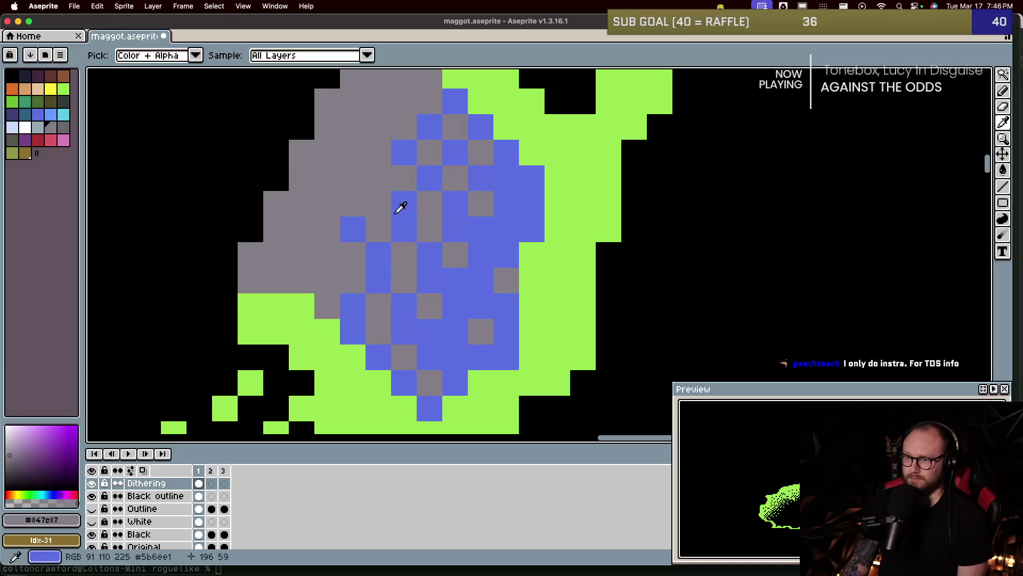
Checker blue dither pixels into the grey band down to its lower-left edge
{"action": "left_click", "coordinate": [399, 206], "text": "alt"}
{"action": "left_click", "coordinate": [325, 248]}
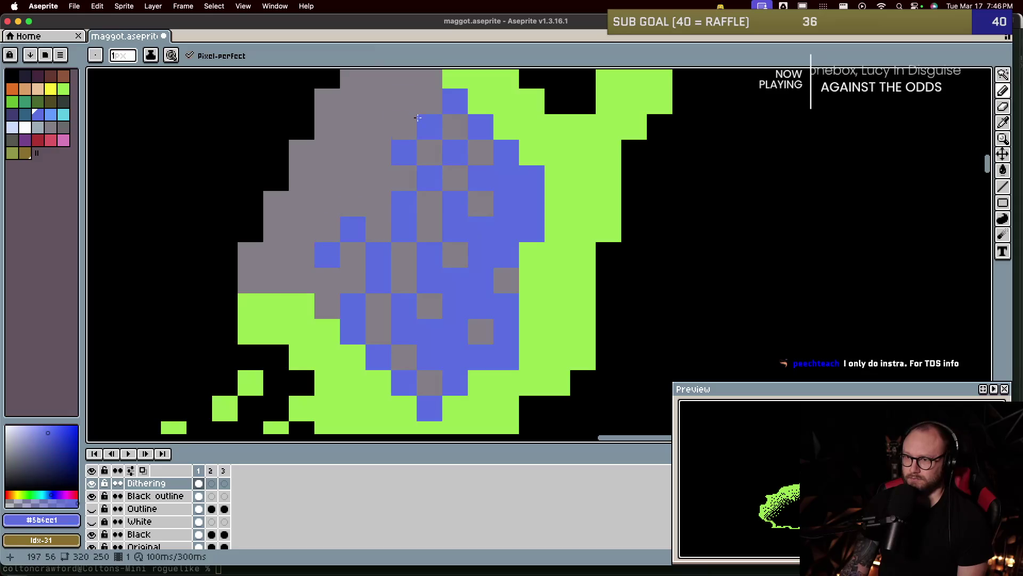
{"action": "left_click", "coordinate": [379, 177]}
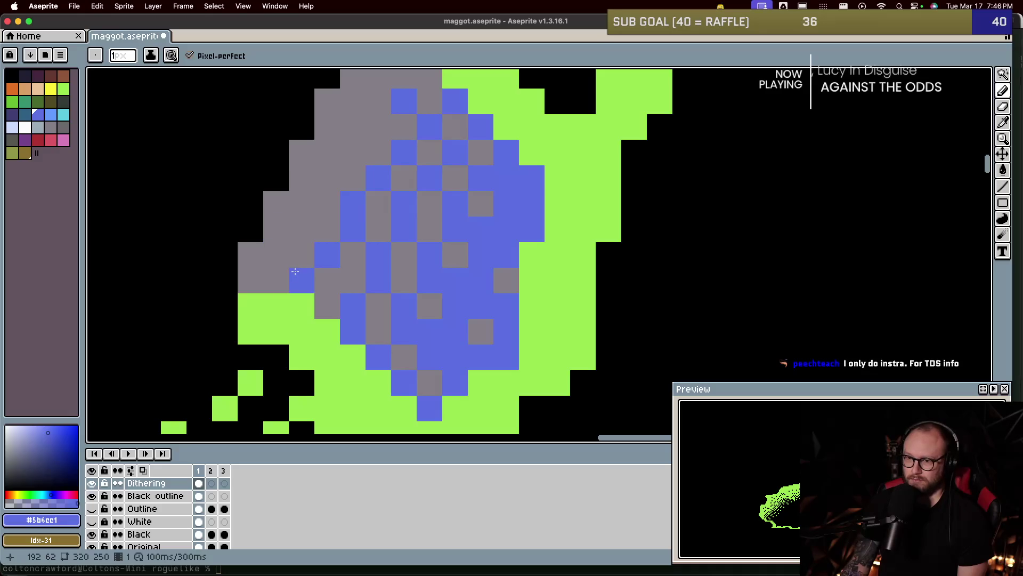
{"action": "left_click_drag", "start_coordinate": [345, 194], "coordinate": [333, 300]}
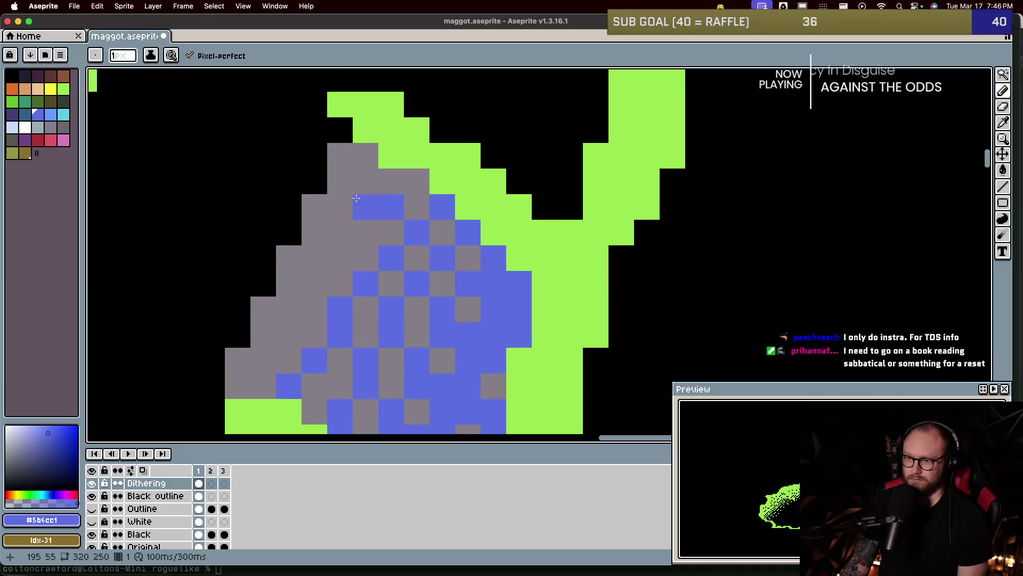
{"action": "left_click", "coordinate": [366, 181]}
{"action": "left_click", "coordinate": [331, 233]}
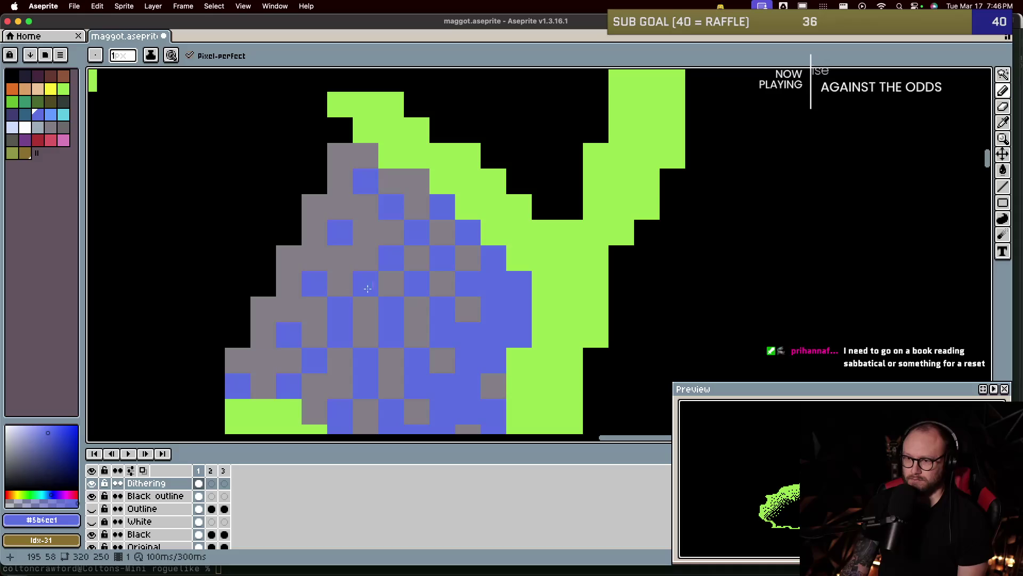
{"action": "left_click_drag", "start_coordinate": [449, 306], "coordinate": [465, 235]}
Recolour the leg joint's blue shading with the body green using a non-contiguous bucket fill
{"action": "key", "text": "g"}
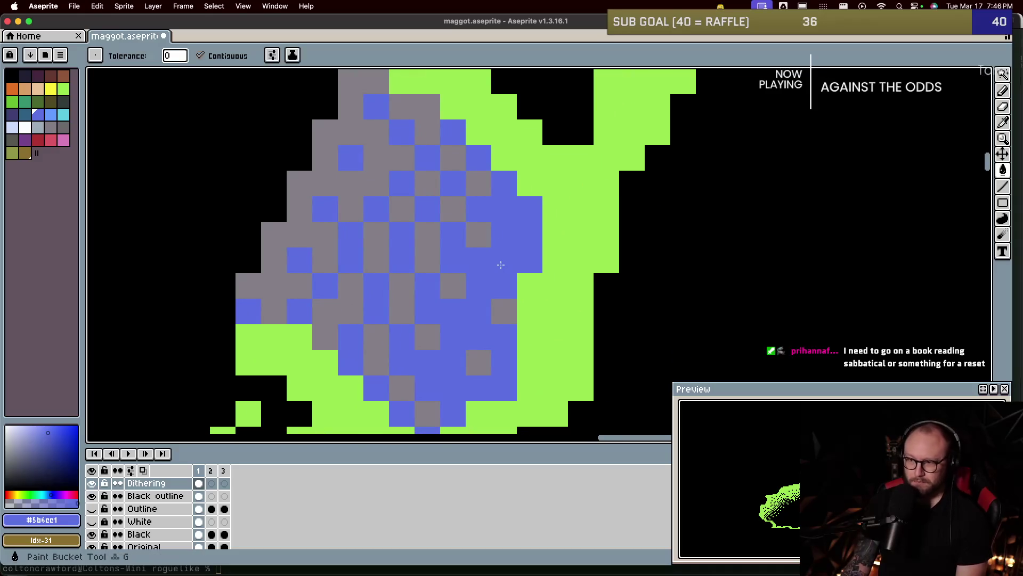
{"action": "left_click", "coordinate": [561, 230], "text": "alt"}
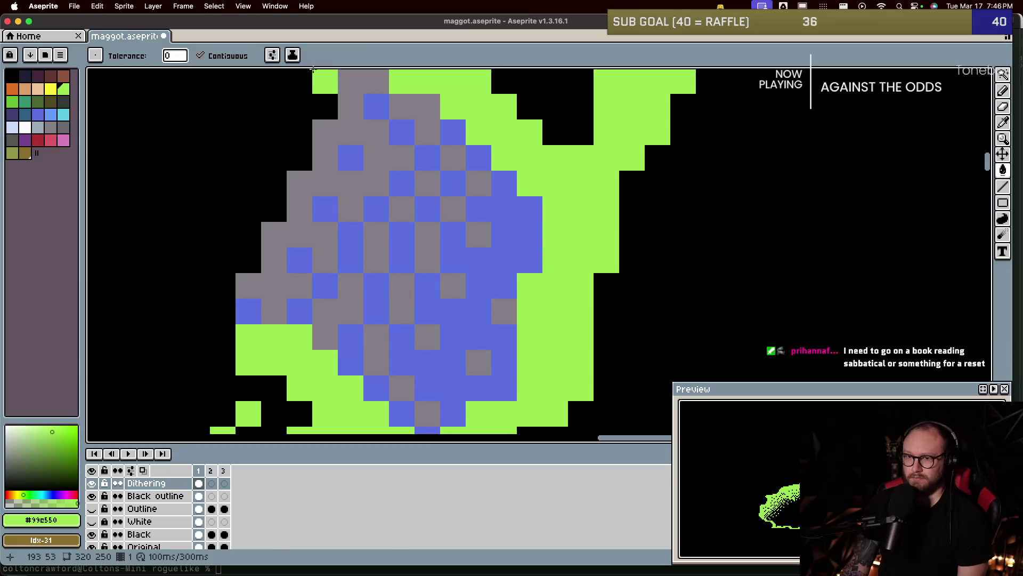
{"action": "left_click", "coordinate": [200, 55]}
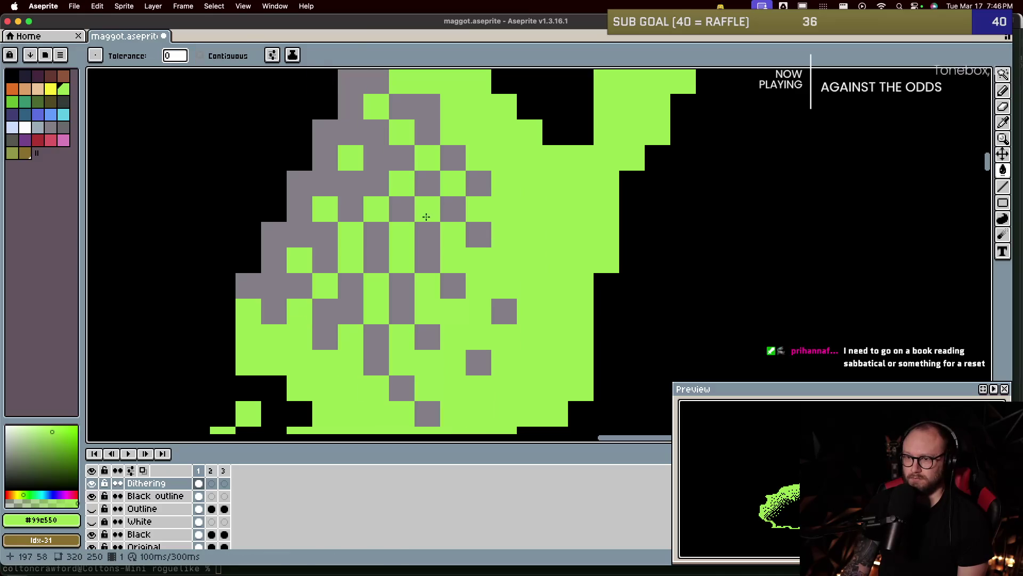
Magic-wand all grey pixels, delete them, deselect, and zoom out to the maggot's head
{"action": "key", "text": "w"}
{"action": "left_click", "coordinate": [375, 163]}
{"action": "key", "text": "Delete"}
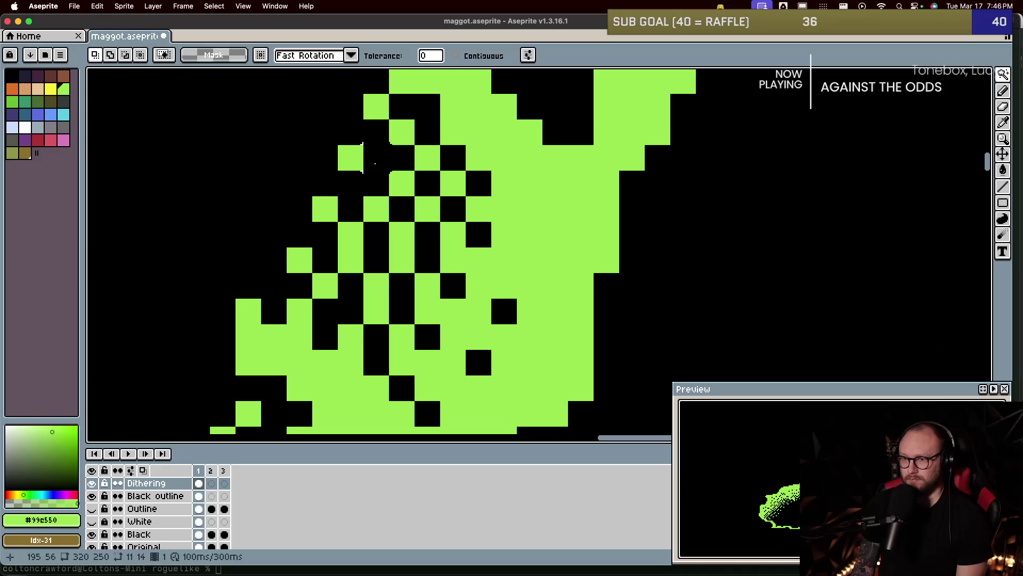
{"action": "key", "text": "ctrl+d"}
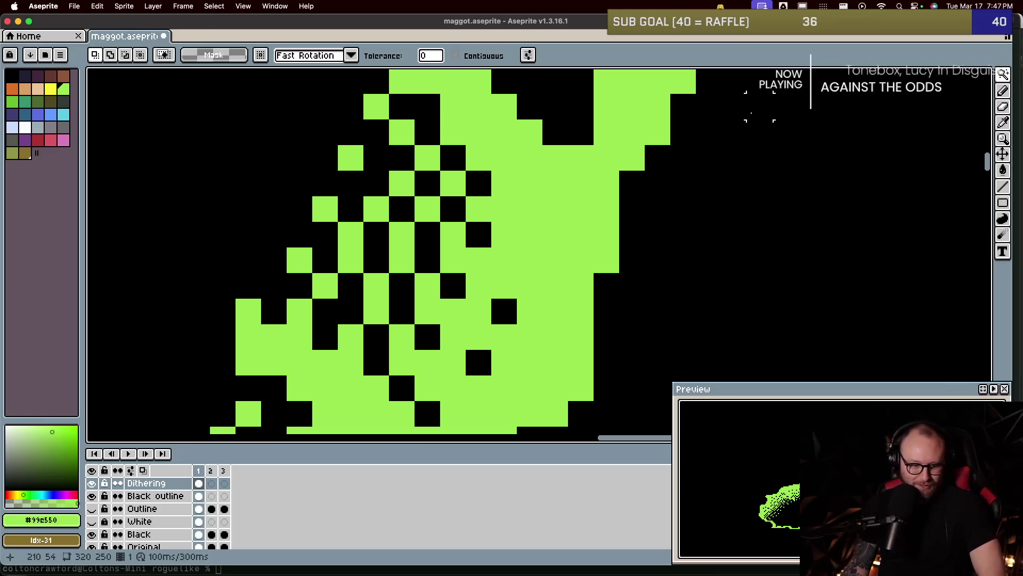
{"action": "scroll", "coordinate": [759, 158], "scroll_direction": "down", "scroll_amount": 6}
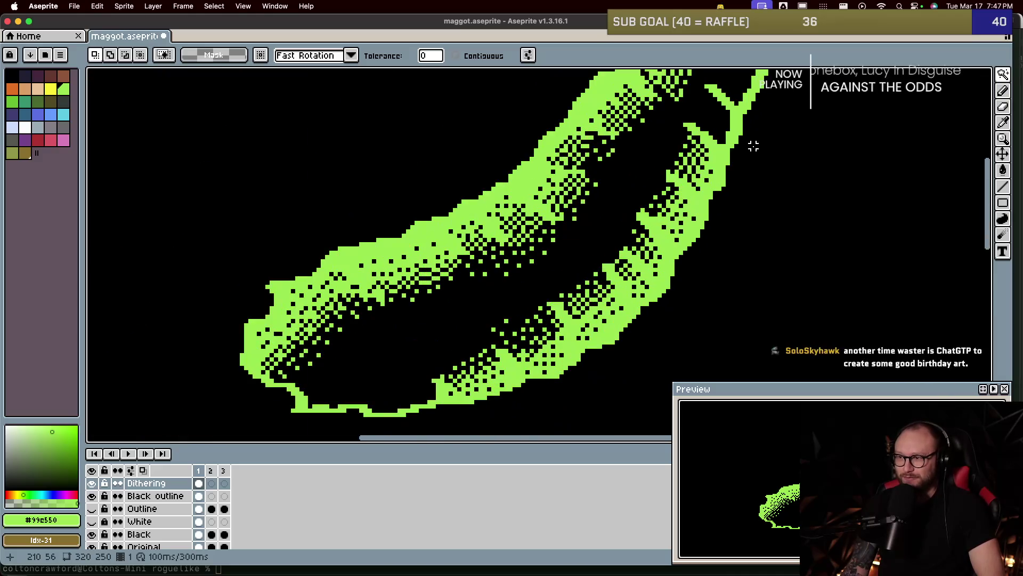
{"action": "mouse_move", "coordinate": [706, 184]}
{"action": "left_mouse_down"}
{"action": "mouse_move", "coordinate": [608, 281]}
{"action": "mouse_move", "coordinate": [535, 334]}
{"action": "mouse_move", "coordinate": [537, 319]}
{"action": "left_mouse_up"}
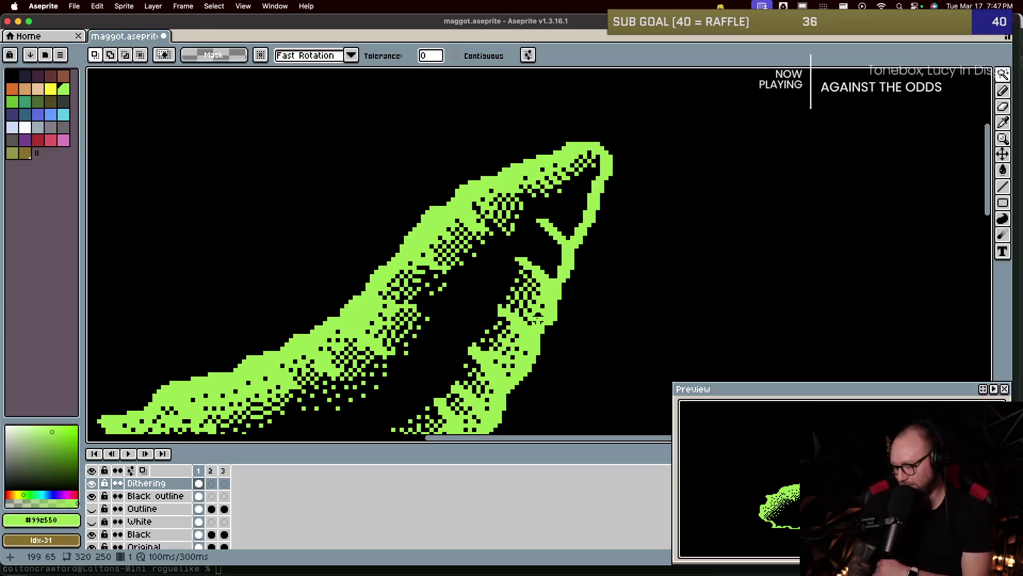
Hide the White and Dithering layers, then go to the Home page
{"action": "scroll", "coordinate": [598, 281], "scroll_direction": "down", "scroll_amount": 6}
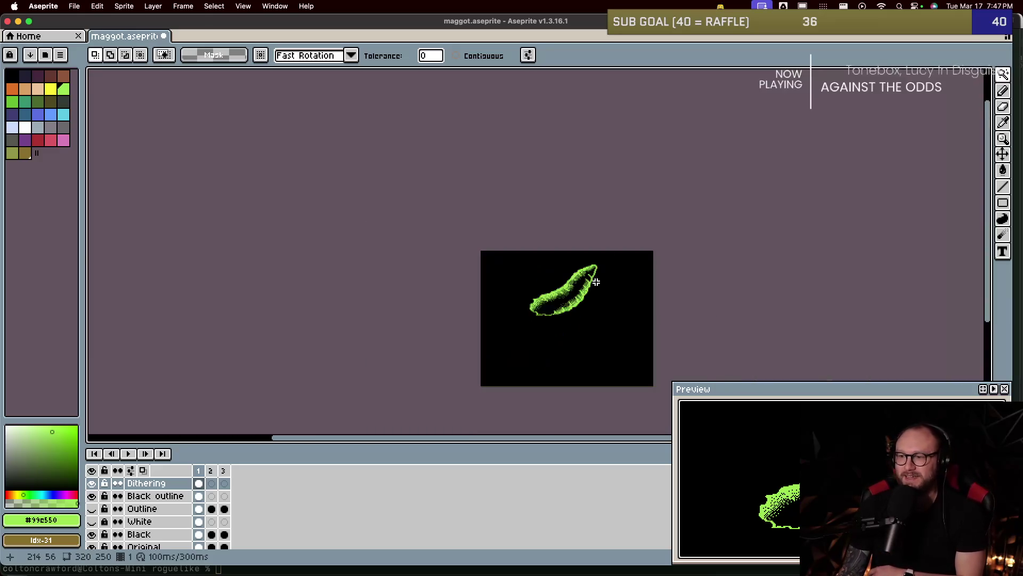
{"action": "scroll", "coordinate": [596, 282], "scroll_direction": "up", "scroll_amount": 1}
{"action": "scroll", "coordinate": [596, 282], "scroll_direction": "up", "scroll_amount": 1}
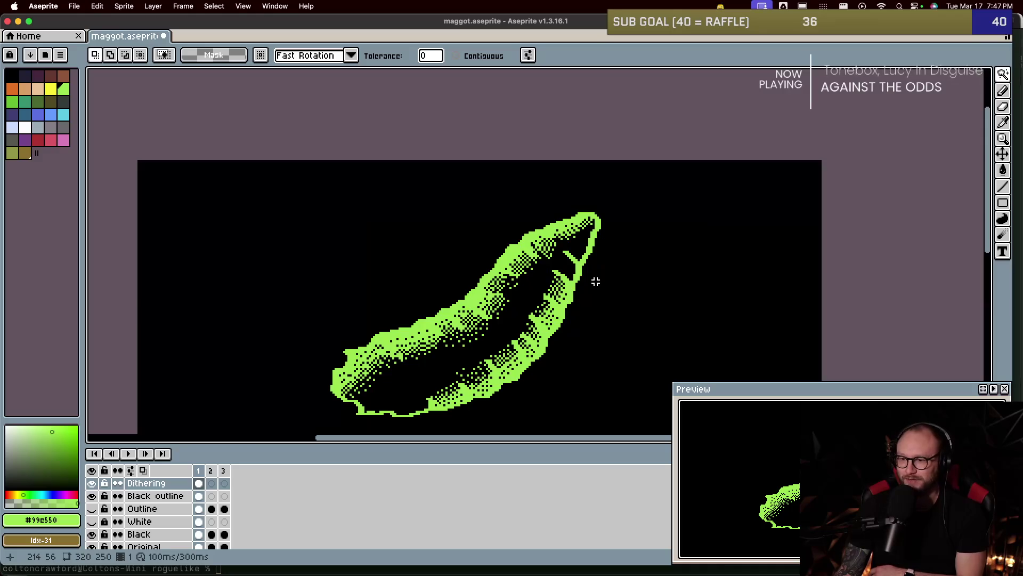
{"action": "scroll", "coordinate": [595, 281], "scroll_direction": "down", "scroll_amount": 1}
{"action": "scroll", "coordinate": [596, 282], "scroll_direction": "up", "scroll_amount": 1}
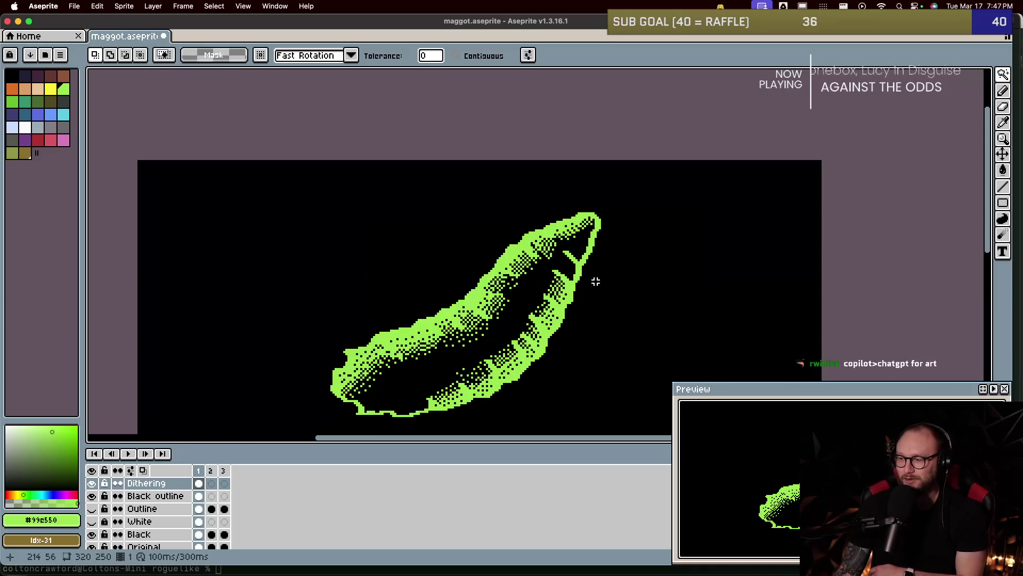
{"action": "left_click", "coordinate": [92, 521]}
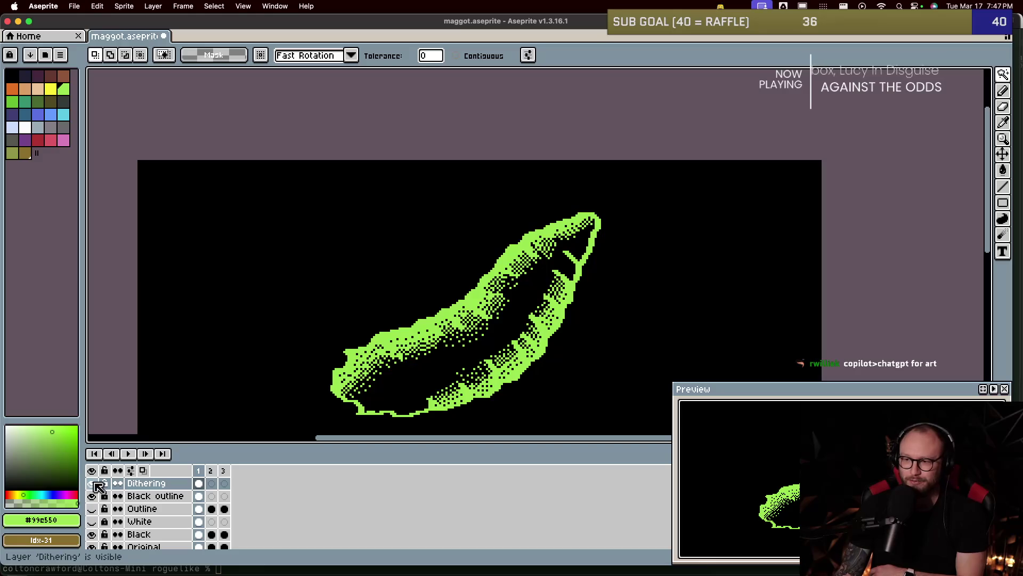
{"action": "left_click", "coordinate": [92, 483]}
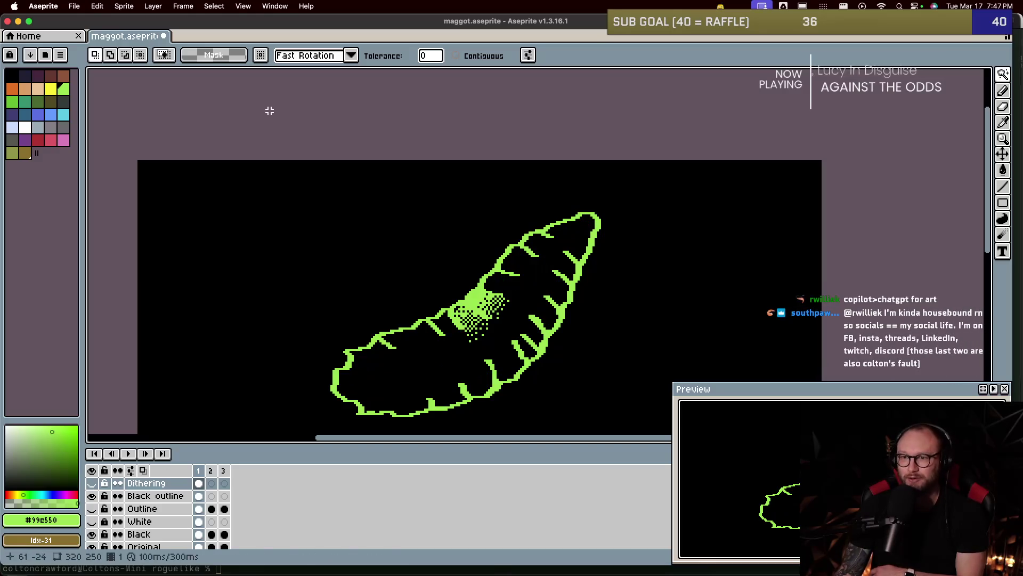
{"action": "left_click", "coordinate": [47, 36]}
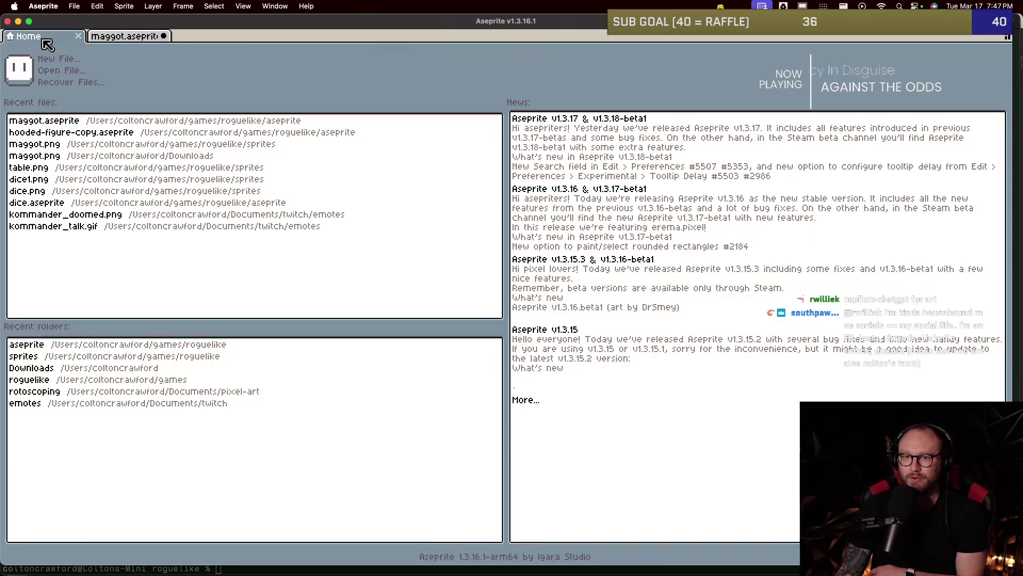
Open hooded-figure-copy.aseprite from Recent files, look it over, then return to maggot.aseprite
{"action": "left_click", "coordinate": [88, 131]}
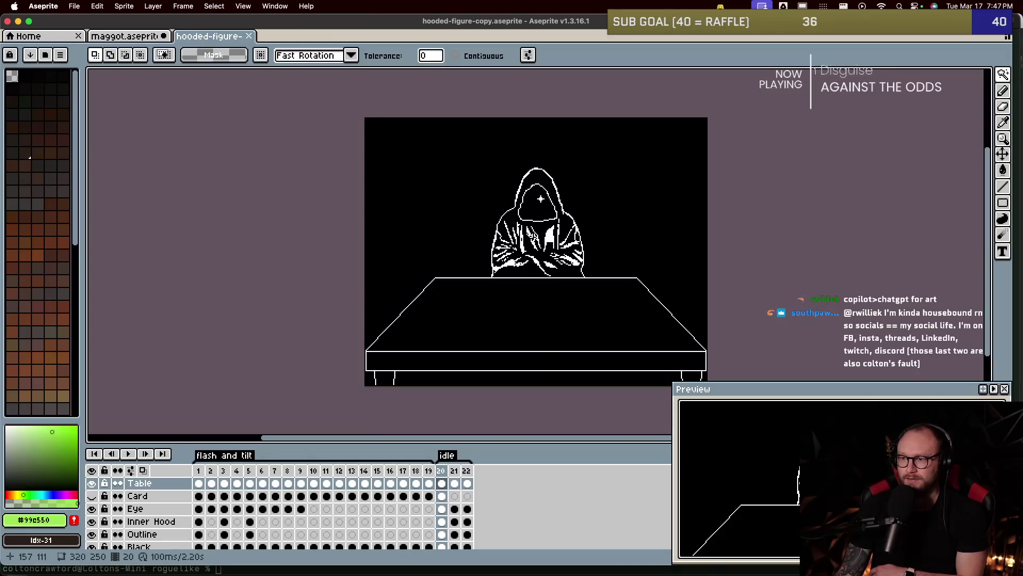
{"action": "scroll", "coordinate": [535, 235], "scroll_direction": "up", "scroll_amount": 1}
{"action": "scroll", "coordinate": [535, 235], "scroll_direction": "down", "scroll_amount": 1}
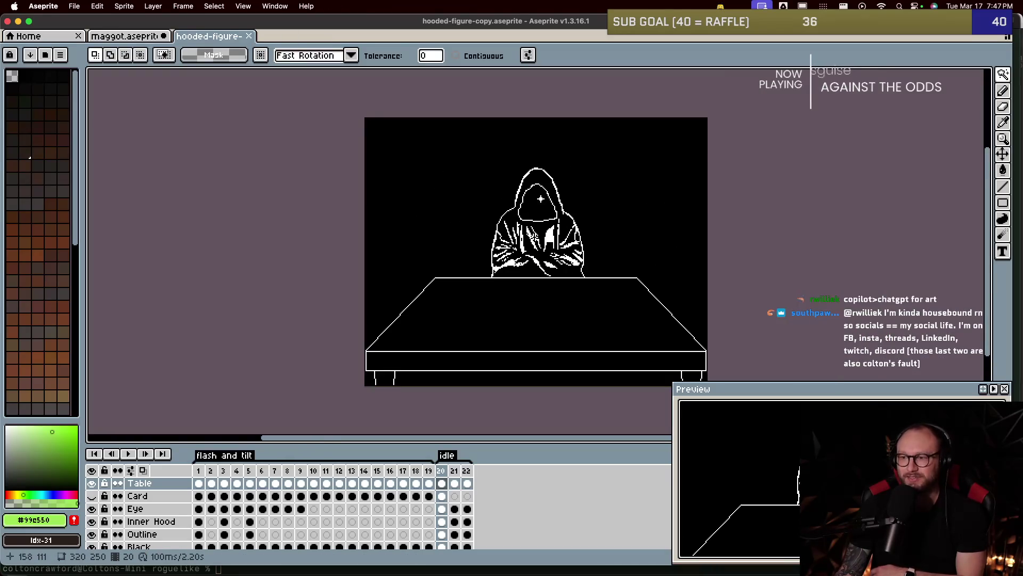
{"action": "scroll", "coordinate": [534, 235], "scroll_direction": "up", "scroll_amount": 1}
{"action": "left_click_drag", "start_coordinate": [618, 246], "coordinate": [613, 274]}
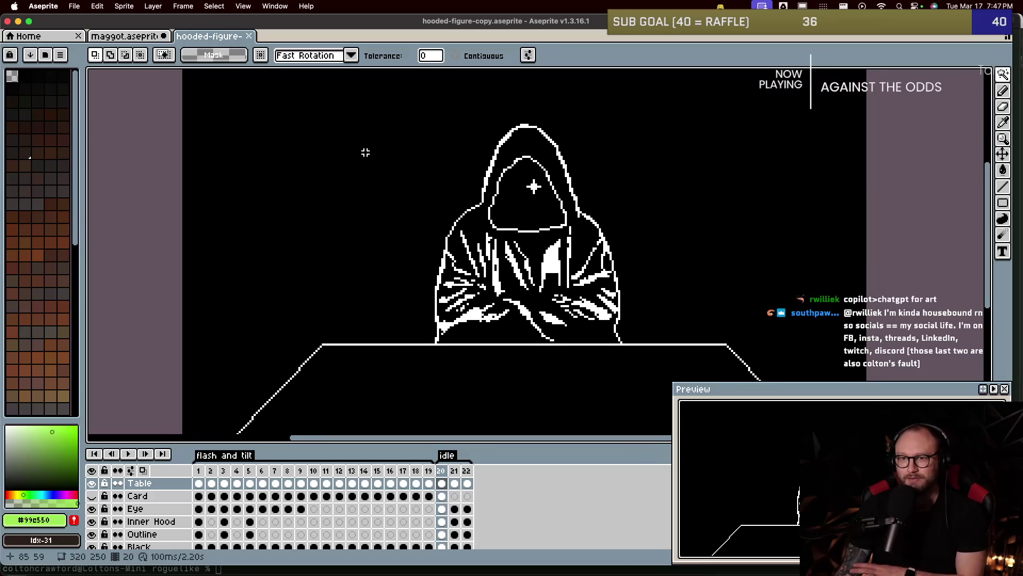
{"action": "left_click", "coordinate": [140, 37]}
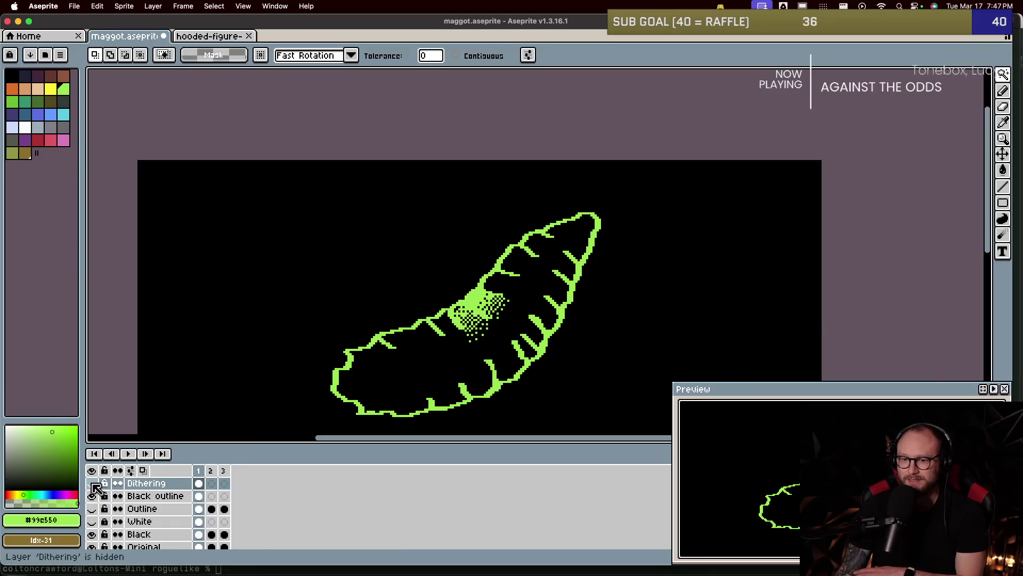
Show the Dithering layer again, run ./game in the terminal to preview the maggot, then return to Aseprite
{"action": "left_click", "coordinate": [92, 483]}
{"action": "key", "text": "super+Tab"}
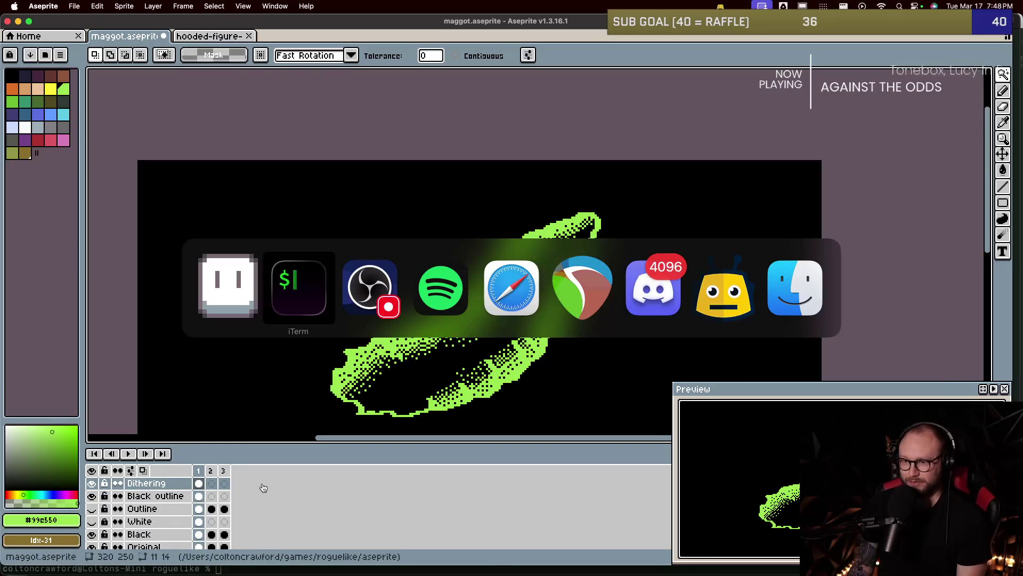
{"action": "key", "text": "Up"}
{"action": "key", "text": "Up"}
{"action": "key", "text": "Up"}
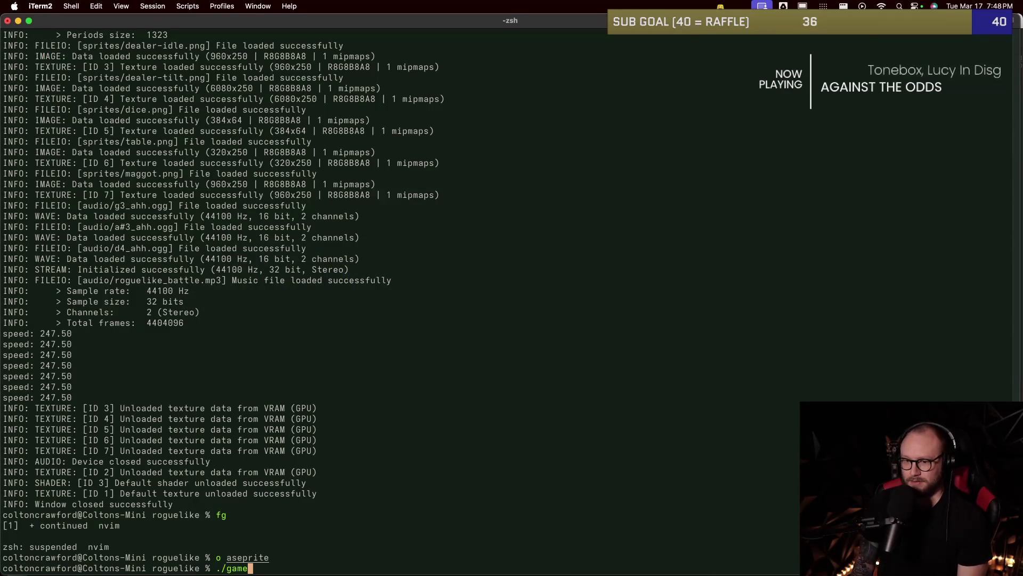
{"action": "key", "text": "Return"}
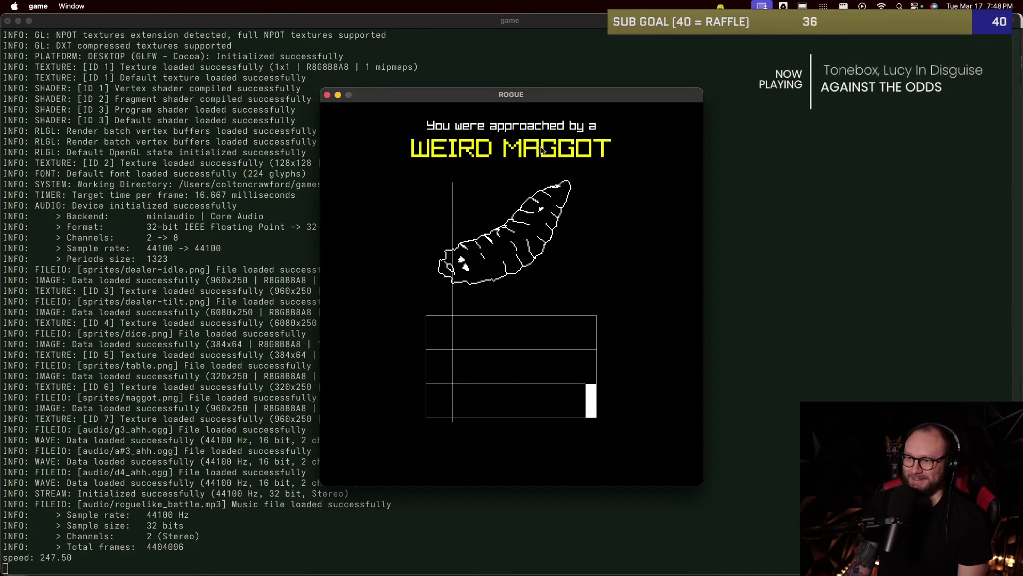
{"action": "key", "text": "Escape"}
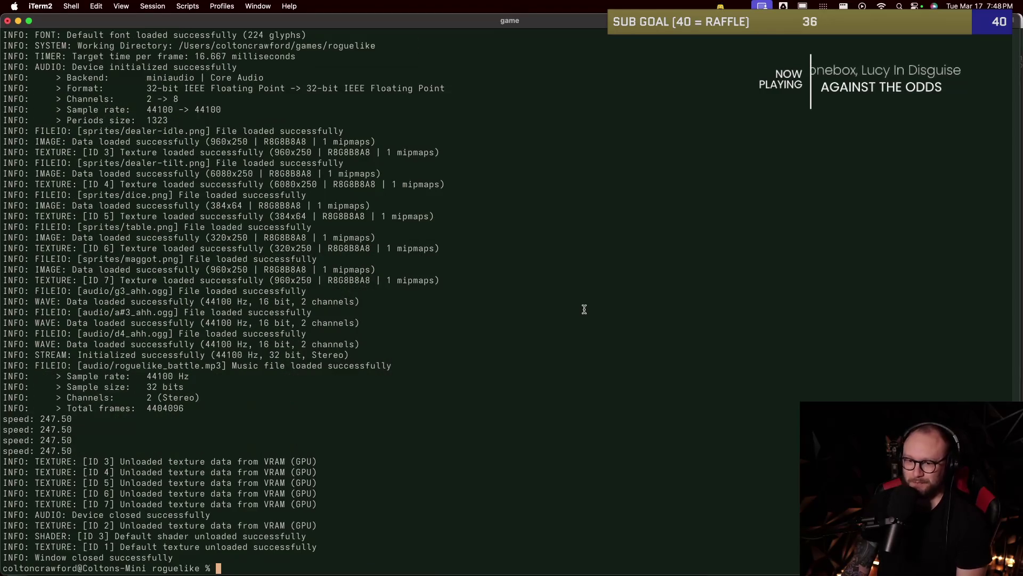
{"action": "key", "text": "super+Tab"}
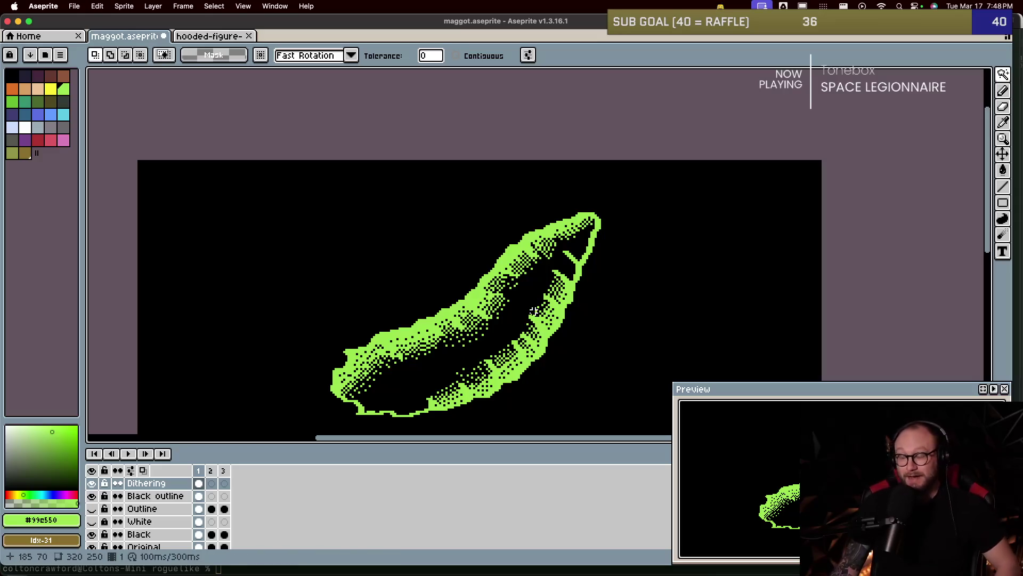
{"action": "scroll", "coordinate": [572, 286], "scroll_direction": "up", "scroll_amount": 4}
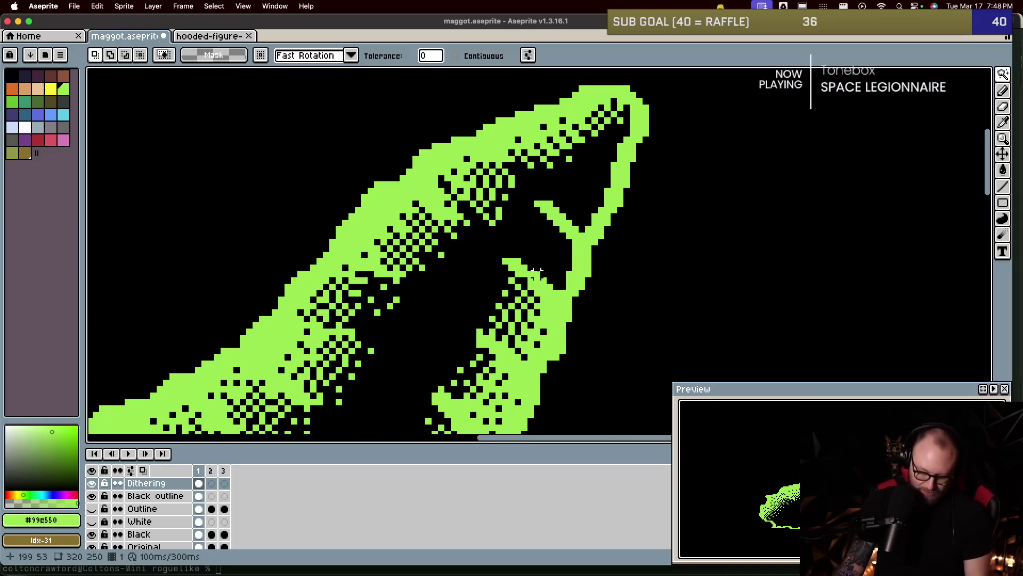
Pencil a blue outline around the leg-joint gap with a gray shaded patch to its left
{"action": "scroll", "coordinate": [561, 235], "scroll_direction": "up", "scroll_amount": 1}
{"action": "scroll", "coordinate": [562, 235], "scroll_direction": "up", "scroll_amount": 1}
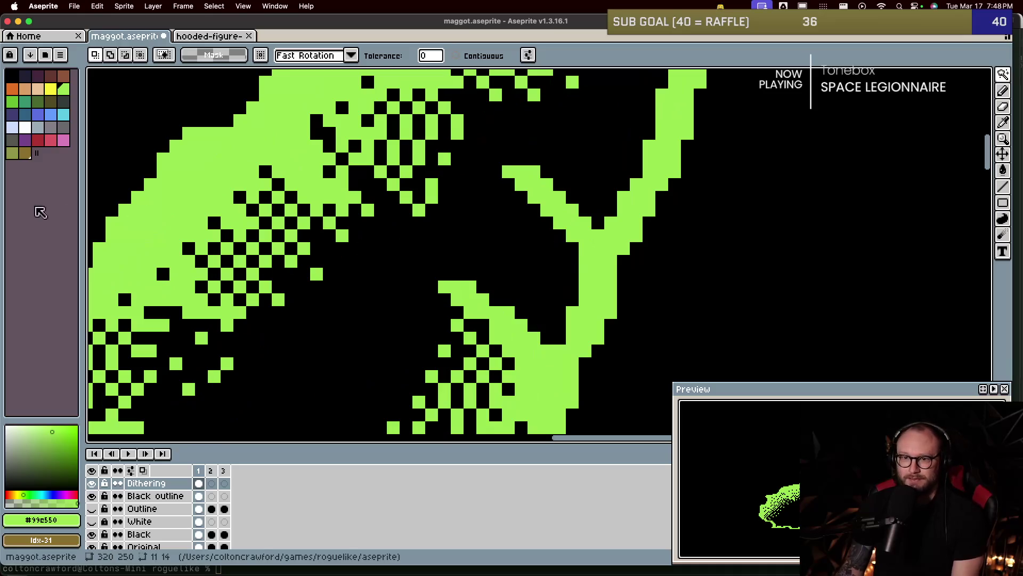
{"action": "left_click", "coordinate": [39, 114]}
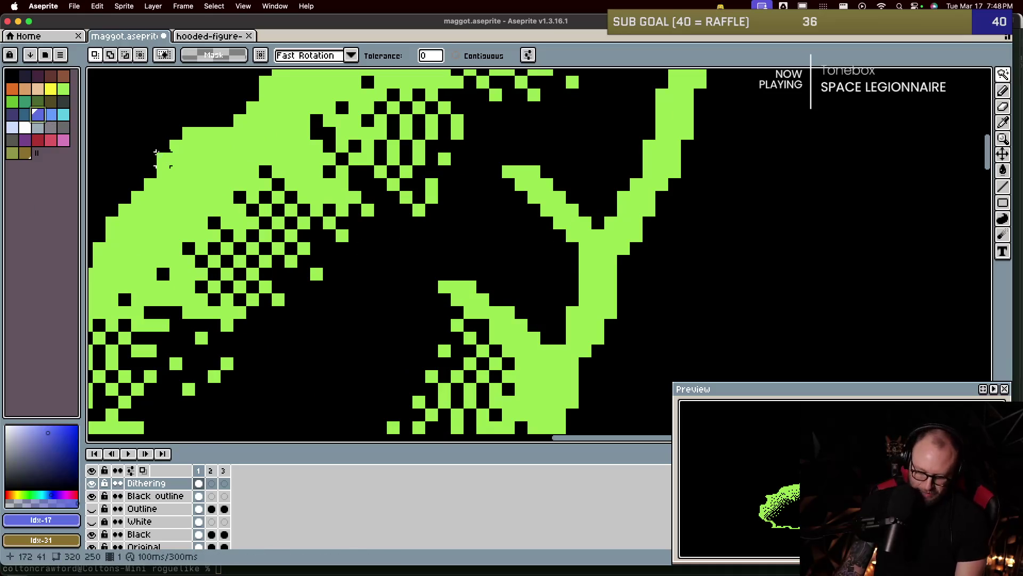
{"action": "key", "text": "b"}
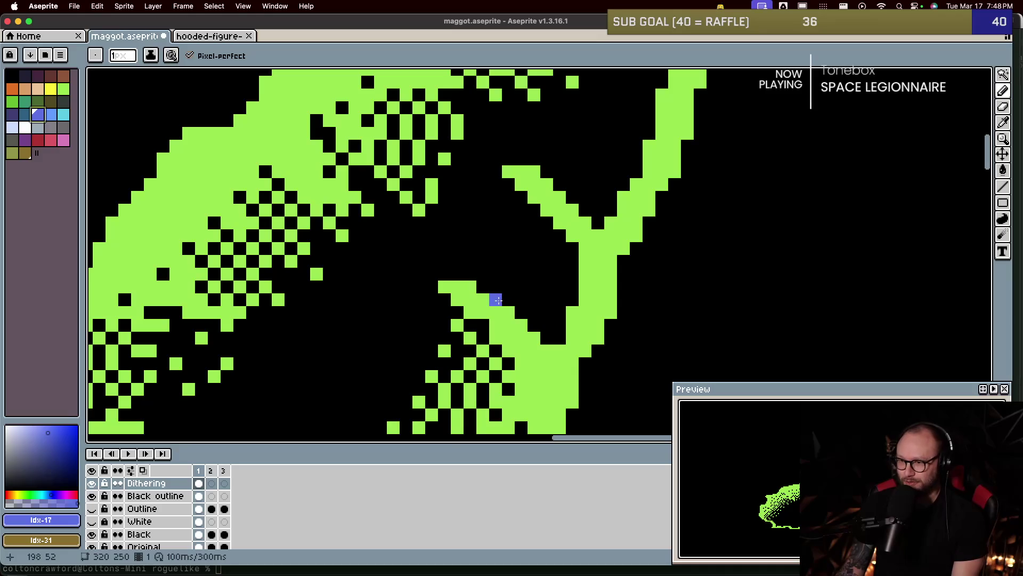
{"action": "left_click_drag", "start_coordinate": [496, 299], "coordinate": [534, 223]}
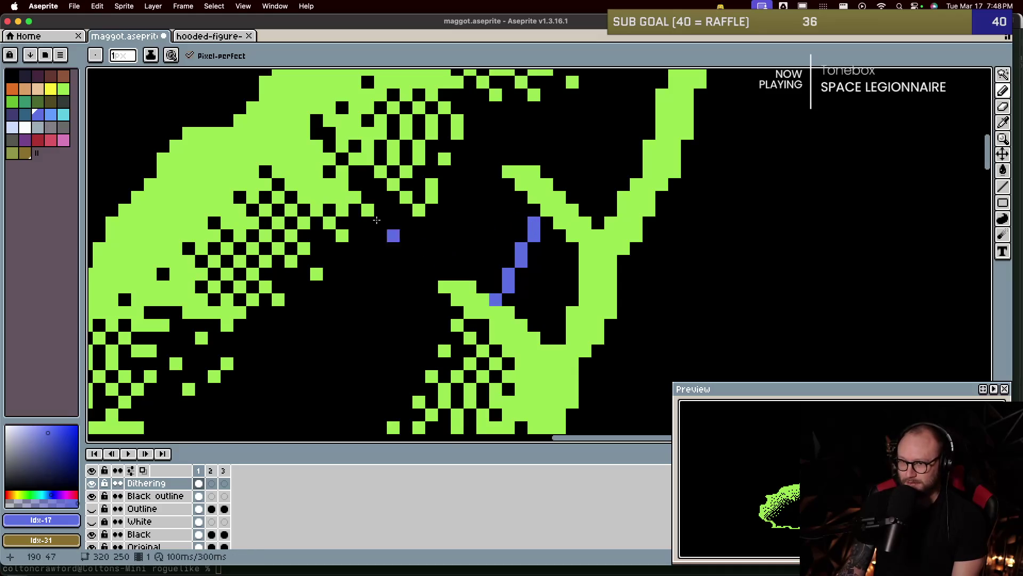
{"action": "left_click", "coordinate": [51, 133]}
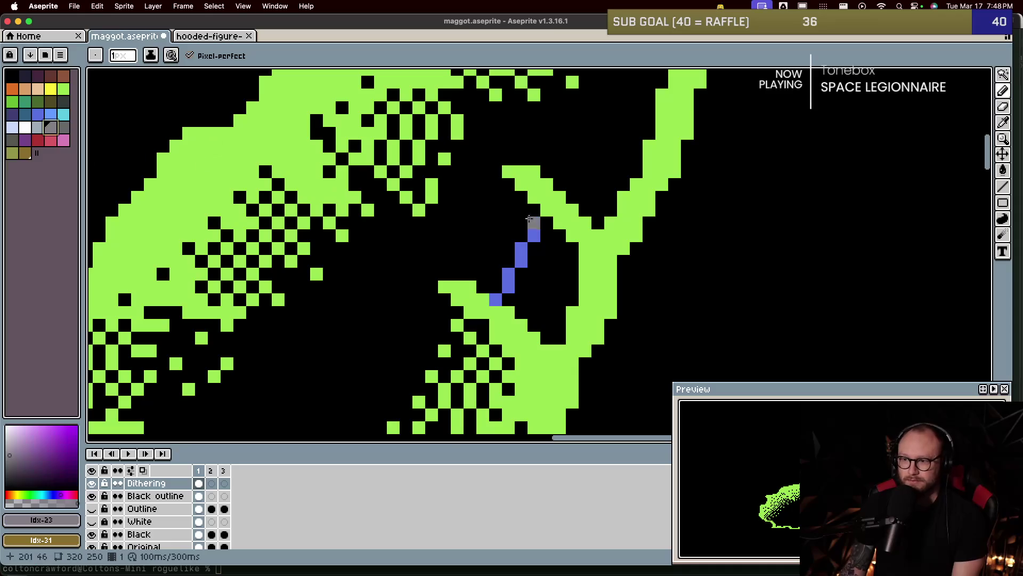
{"action": "left_click_drag", "start_coordinate": [457, 273], "coordinate": [508, 184]}
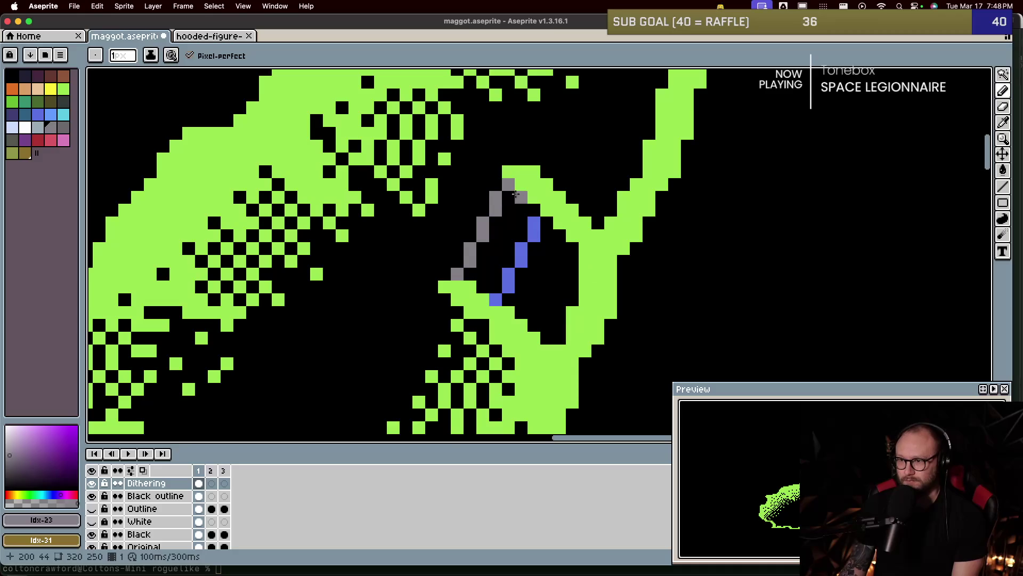
{"action": "mouse_move", "coordinate": [520, 197]}
{"action": "left_mouse_down"}
{"action": "mouse_move", "coordinate": [533, 211]}
{"action": "mouse_move", "coordinate": [507, 284]}
{"action": "mouse_move", "coordinate": [483, 286]}
{"action": "mouse_move", "coordinate": [475, 273]}
{"action": "mouse_move", "coordinate": [511, 195]}
{"action": "mouse_move", "coordinate": [516, 209]}
{"action": "mouse_move", "coordinate": [502, 257]}
{"action": "mouse_move", "coordinate": [483, 273]}
{"action": "left_mouse_up"}
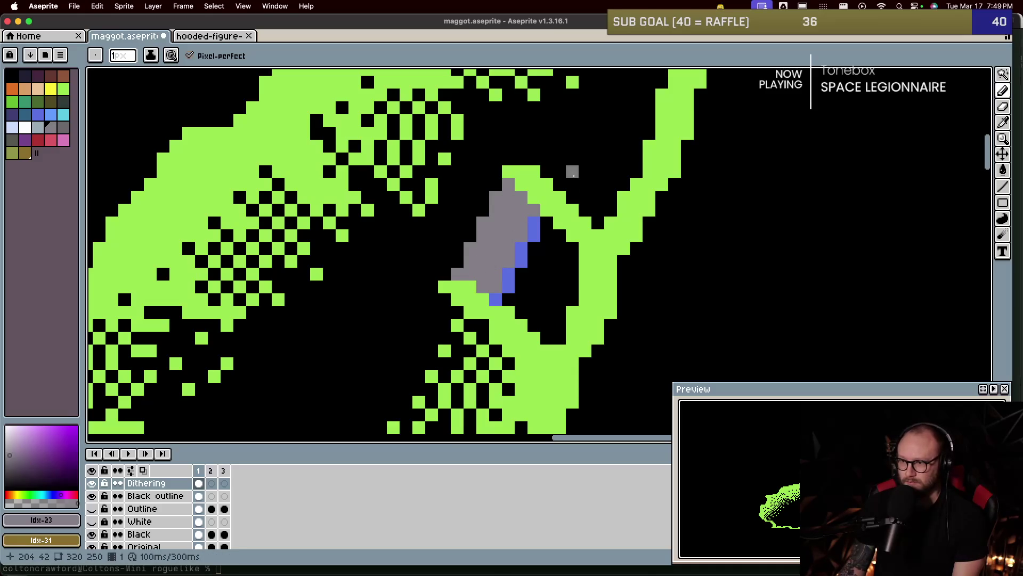
{"action": "left_click", "coordinate": [523, 252], "text": "alt"}
{"action": "mouse_move", "coordinate": [509, 299]}
{"action": "left_mouse_down"}
{"action": "mouse_move", "coordinate": [548, 337]}
{"action": "mouse_move", "coordinate": [562, 337]}
{"action": "mouse_move", "coordinate": [555, 333]}
{"action": "mouse_move", "coordinate": [572, 298]}
{"action": "mouse_move", "coordinate": [558, 239]}
{"action": "left_mouse_up"}
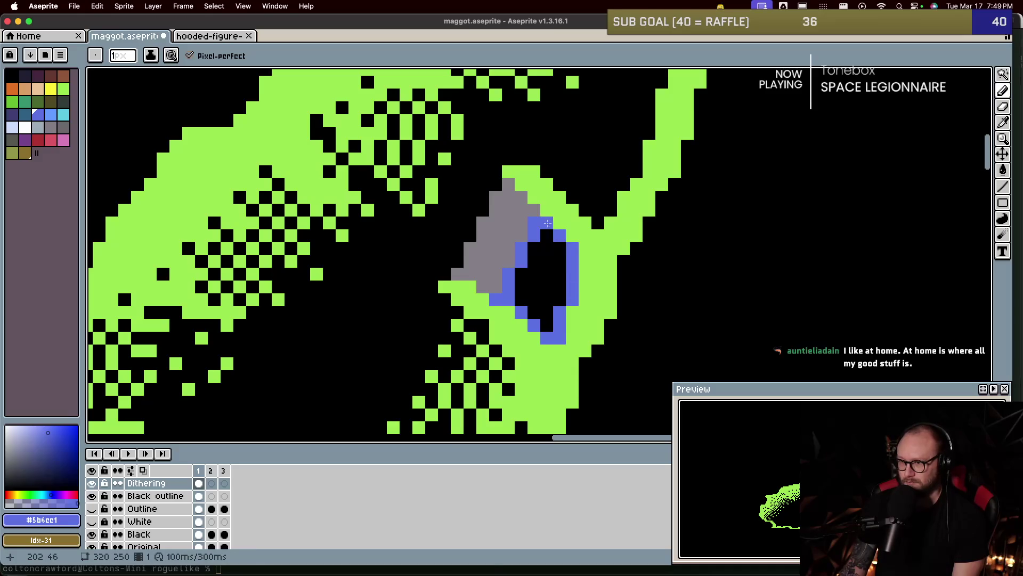
Fill the black gap inside the blue outline solid blue with a contiguous bucket fill
{"action": "key", "text": "g"}
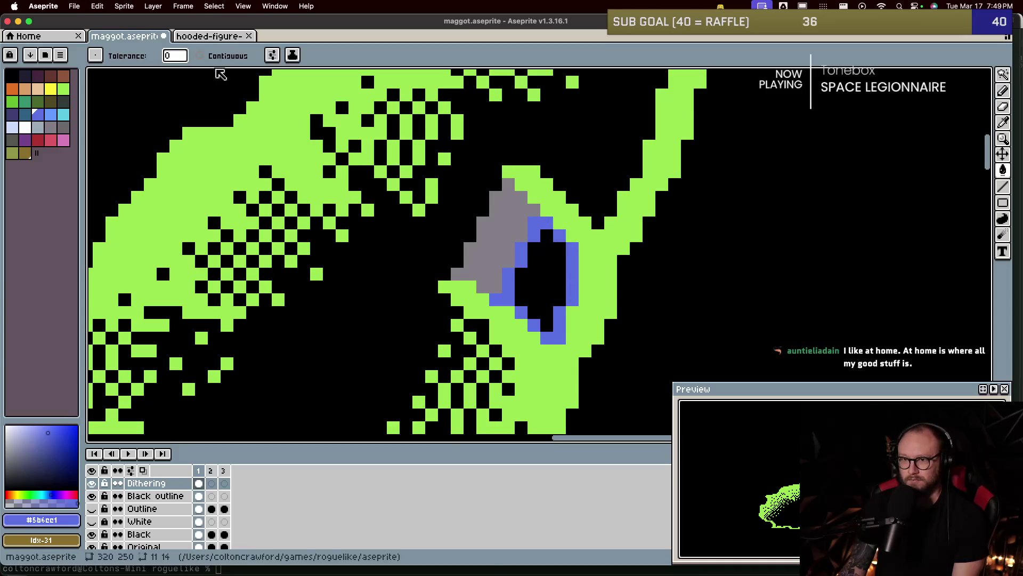
{"action": "left_click", "coordinate": [216, 58]}
{"action": "left_click", "coordinate": [547, 274]}
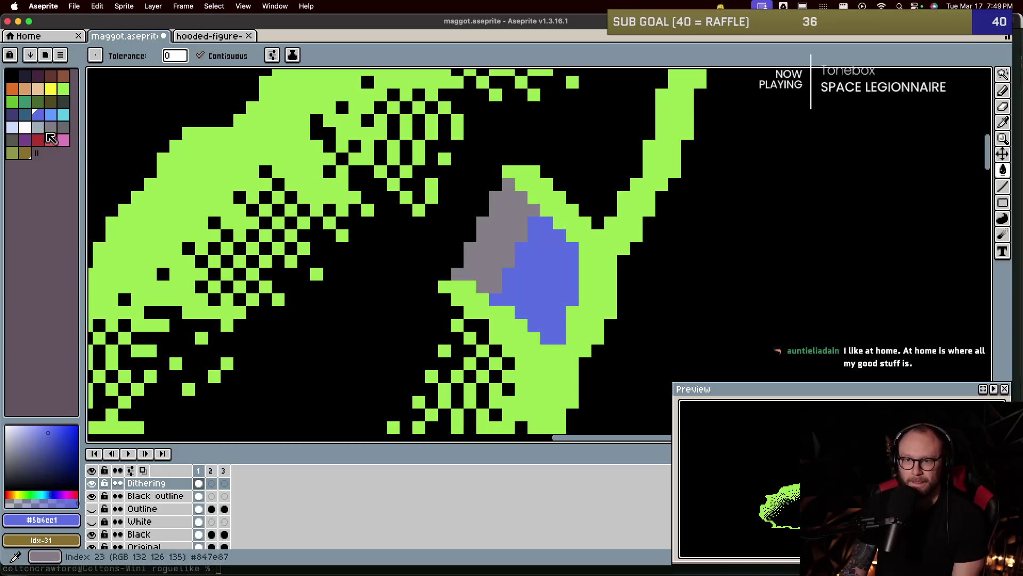
Dither two gray pixels into the blue fill beside the gray patch
{"action": "left_click", "coordinate": [42, 118]}
{"action": "left_click", "coordinate": [51, 126]}
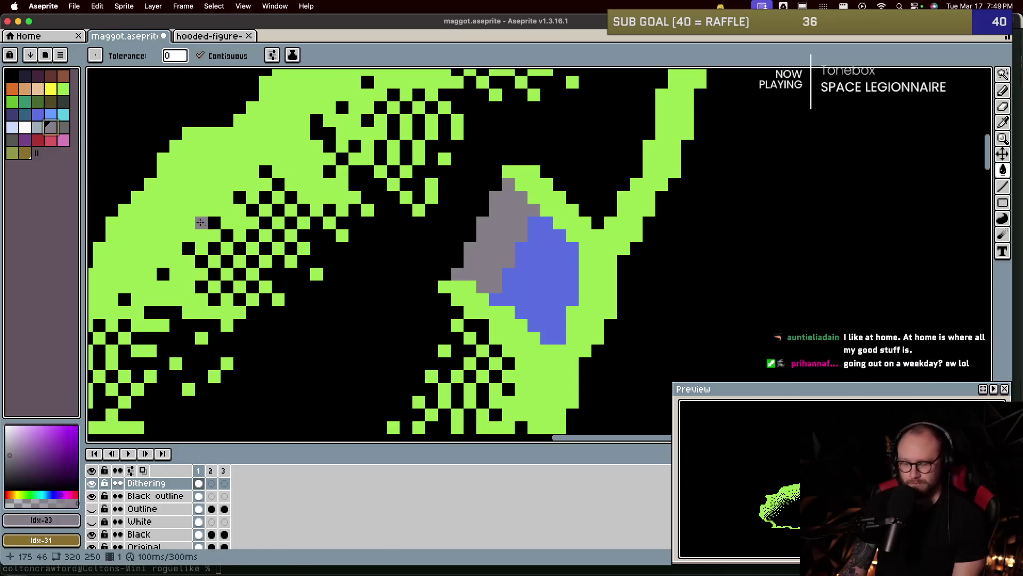
{"action": "key", "text": "b"}
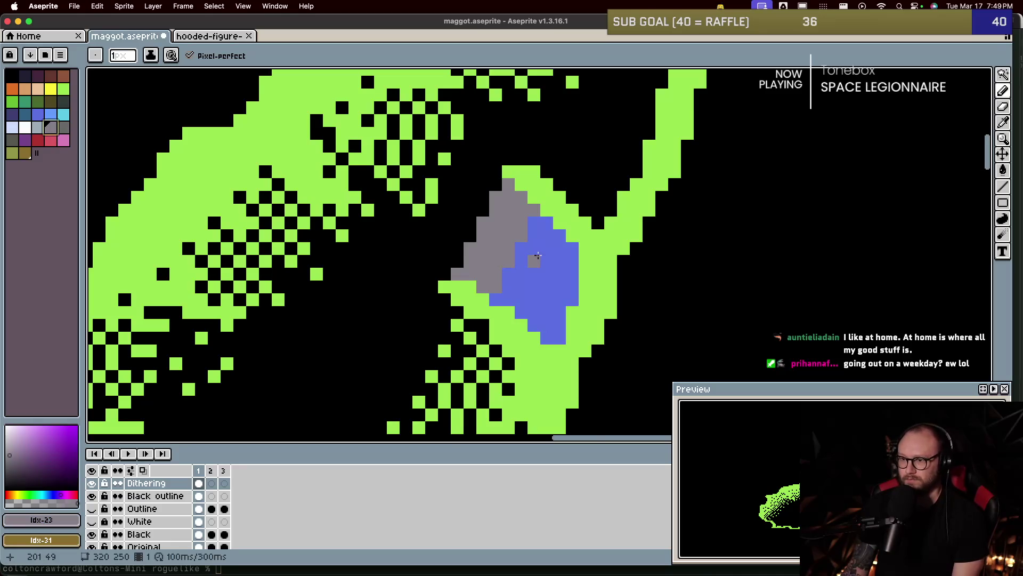
{"action": "scroll", "coordinate": [537, 256], "scroll_direction": "up", "scroll_amount": 2}
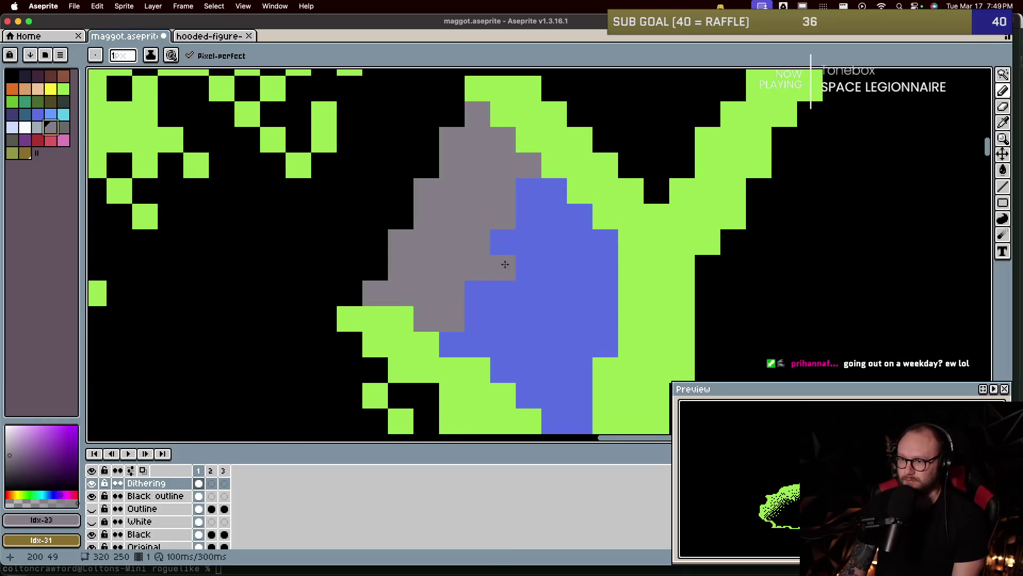
{"action": "left_click_drag", "start_coordinate": [505, 264], "coordinate": [550, 268]}
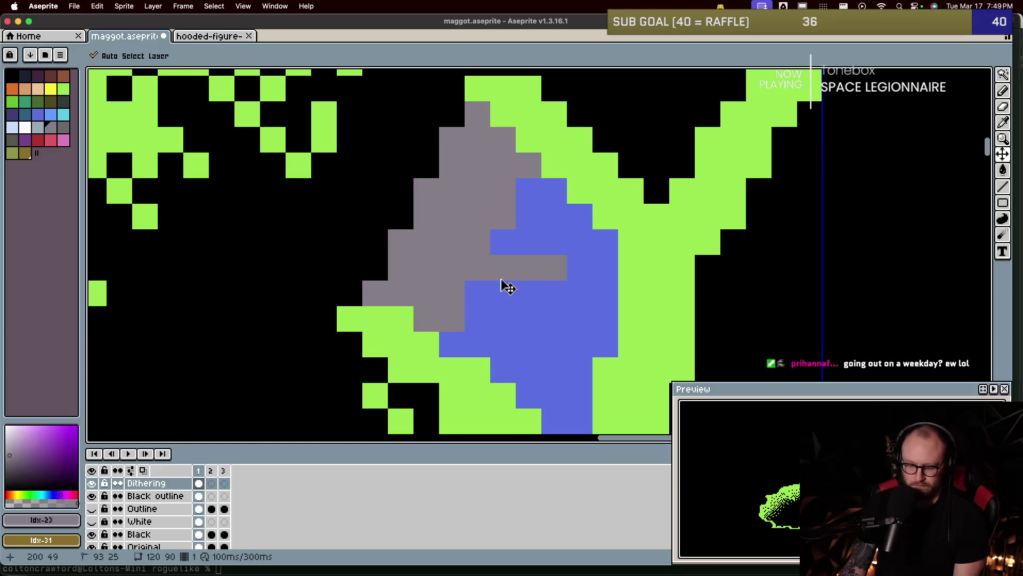
{"action": "key", "text": "ctrl+z"}
{"action": "left_click", "coordinate": [548, 281], "text": "alt"}
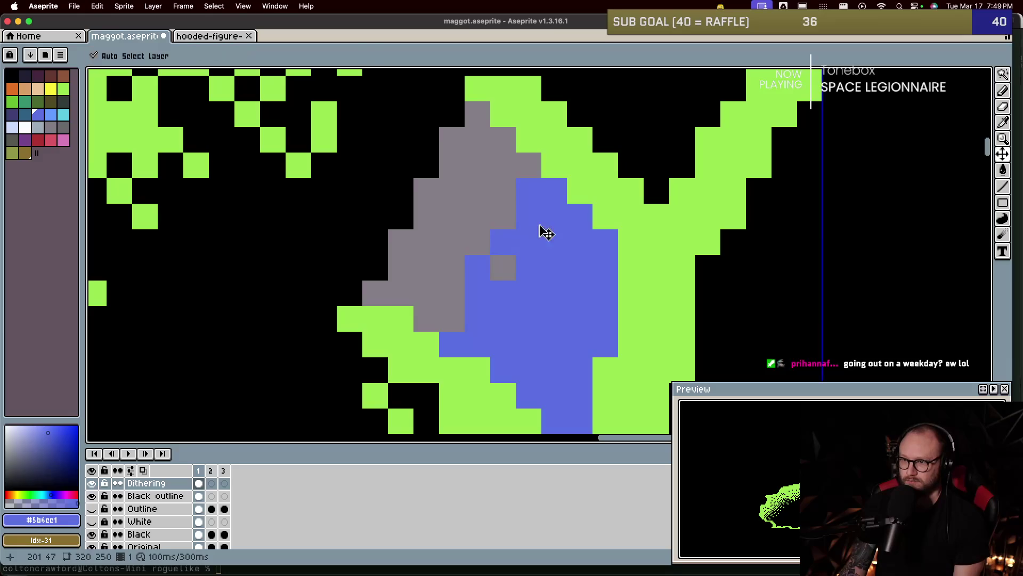
{"action": "left_click", "coordinate": [503, 202], "text": "alt"}
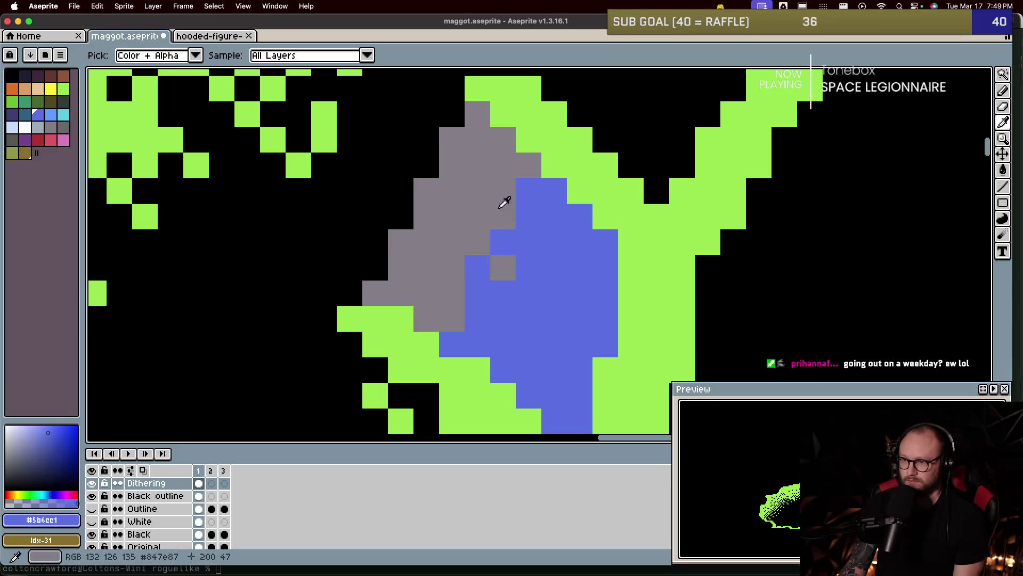
{"action": "left_click", "coordinate": [523, 204]}
{"action": "left_click", "coordinate": [555, 228], "text": "alt"}
{"action": "left_click", "coordinate": [501, 216]}
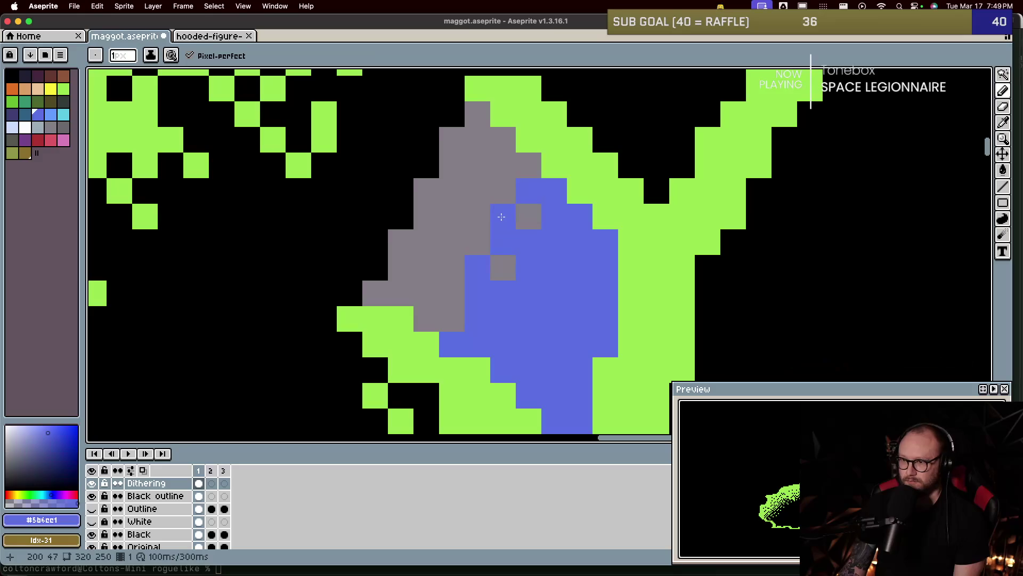
{"action": "left_click", "coordinate": [436, 300], "text": "alt"}
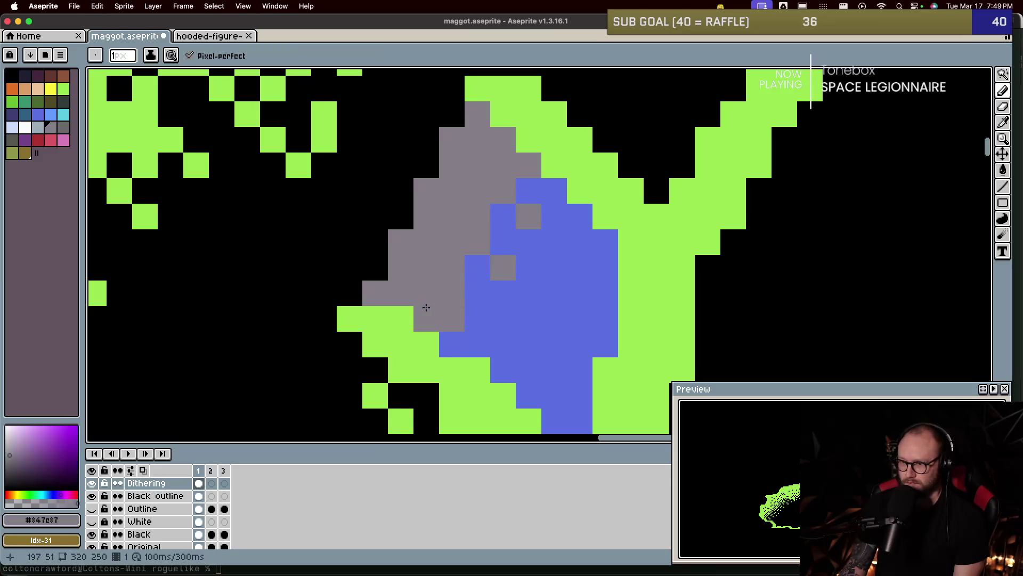
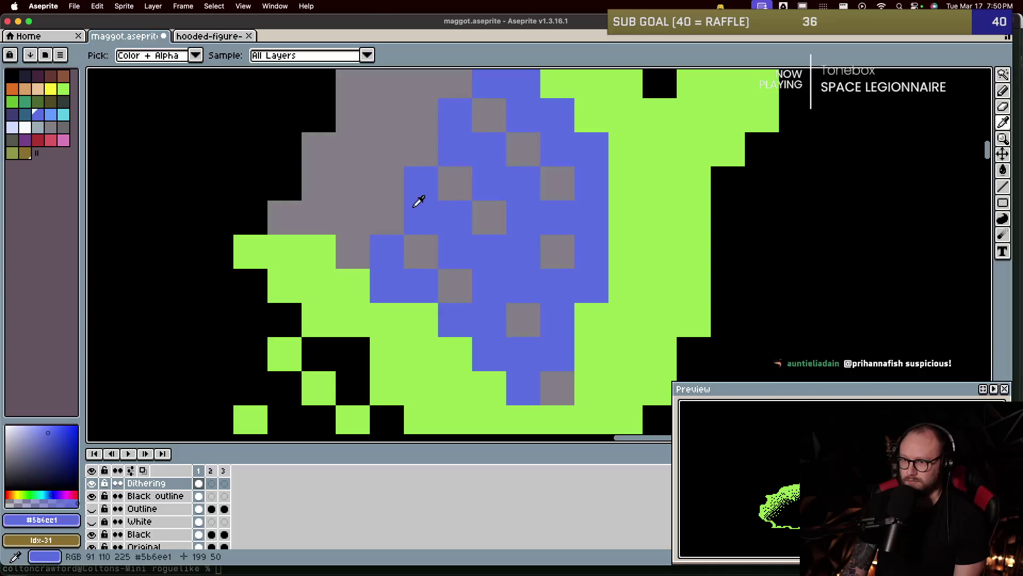
Pencil several grey patch pixels blue, undoing the last one
{"action": "left_click", "coordinate": [377, 187]}
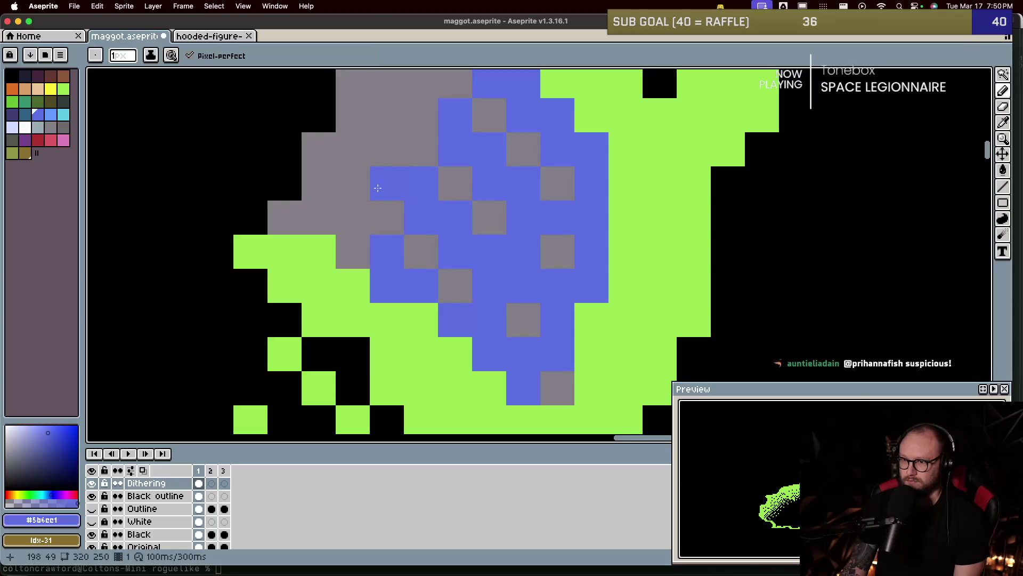
{"action": "left_click", "coordinate": [352, 218]}
{"action": "scroll", "coordinate": [383, 158], "scroll_direction": "down", "scroll_amount": 1}
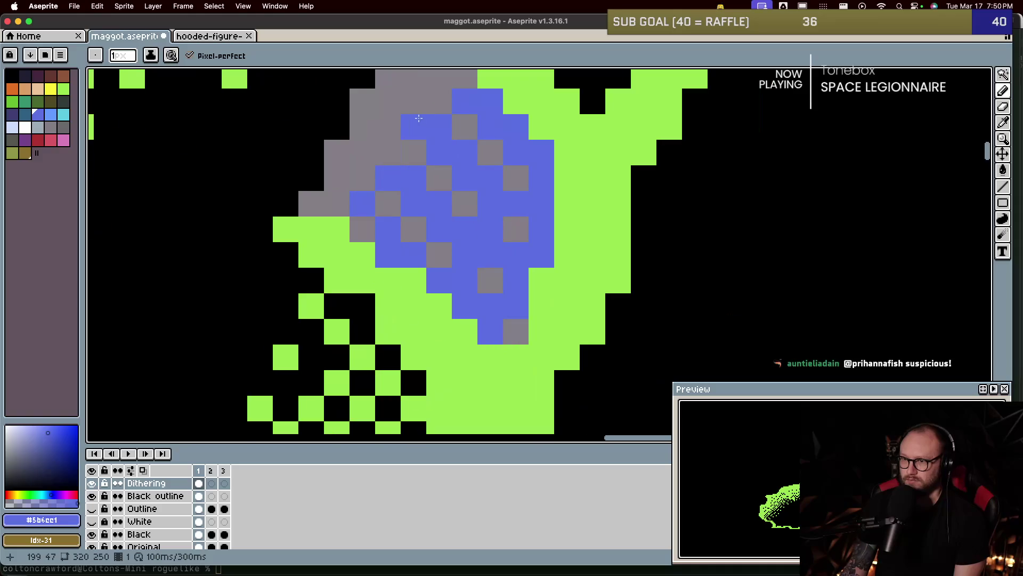
{"action": "left_click_drag", "start_coordinate": [395, 121], "coordinate": [372, 192]}
{"action": "left_click", "coordinate": [394, 171]}
{"action": "left_click", "coordinate": [367, 196]}
{"action": "left_click", "coordinate": [316, 248]}
{"action": "left_click", "coordinate": [393, 120]}
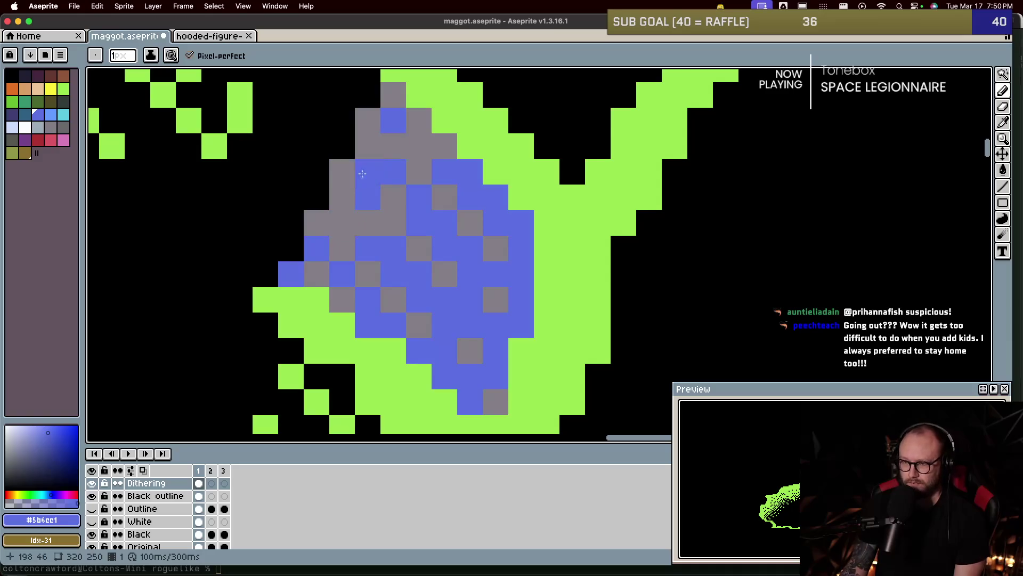
{"action": "left_click", "coordinate": [420, 257]}
{"action": "key", "text": "super+z"}
Pick the body green and, with Contiguous off, bucket-fill every blue pixel green
{"action": "left_click", "coordinate": [585, 210], "text": "alt"}
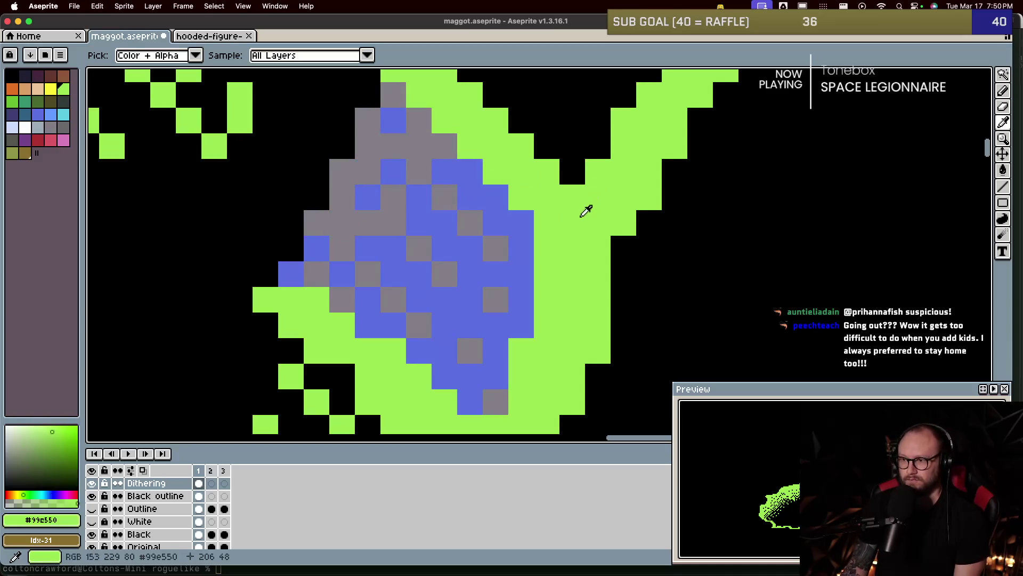
{"action": "key", "text": "g"}
{"action": "left_click", "coordinate": [199, 56]}
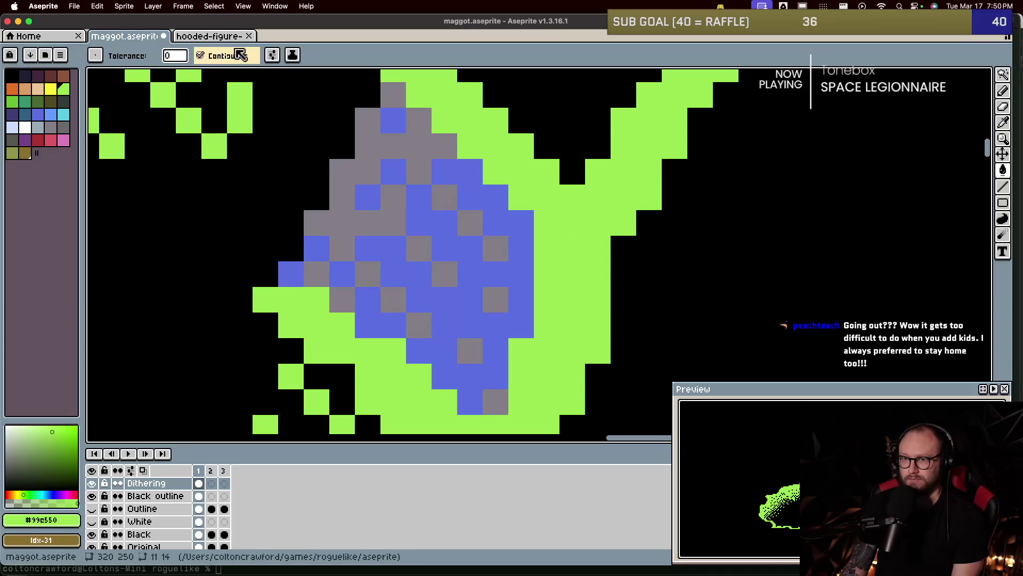
{"action": "left_click", "coordinate": [470, 316]}
{"action": "left_click", "coordinate": [470, 317]}
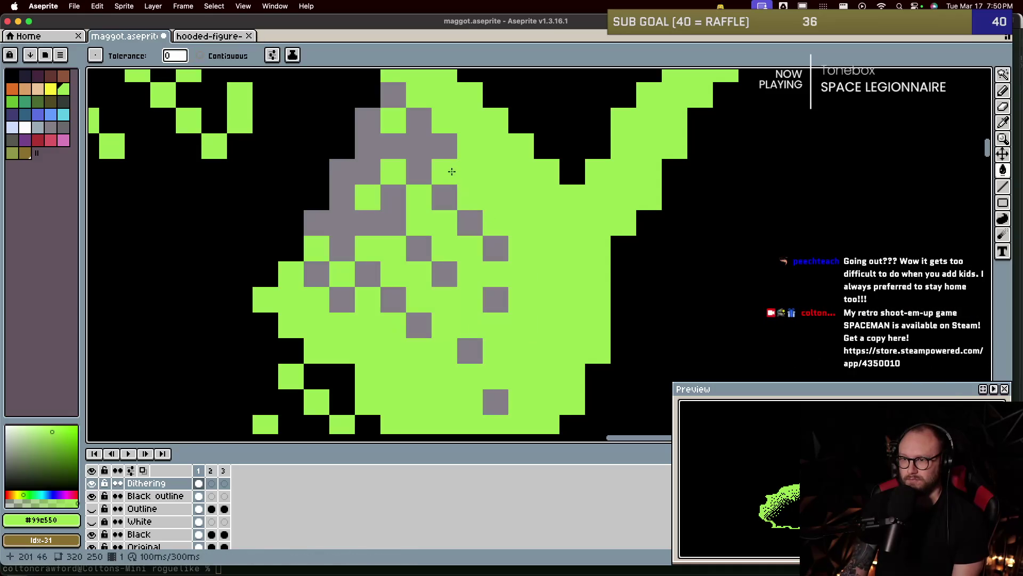
Magic-wand all grey patch pixels at once and delete them, leaving black dither gaps
{"action": "key", "text": "w"}
{"action": "left_click", "coordinate": [423, 155]}
{"action": "key", "text": "Delete"}
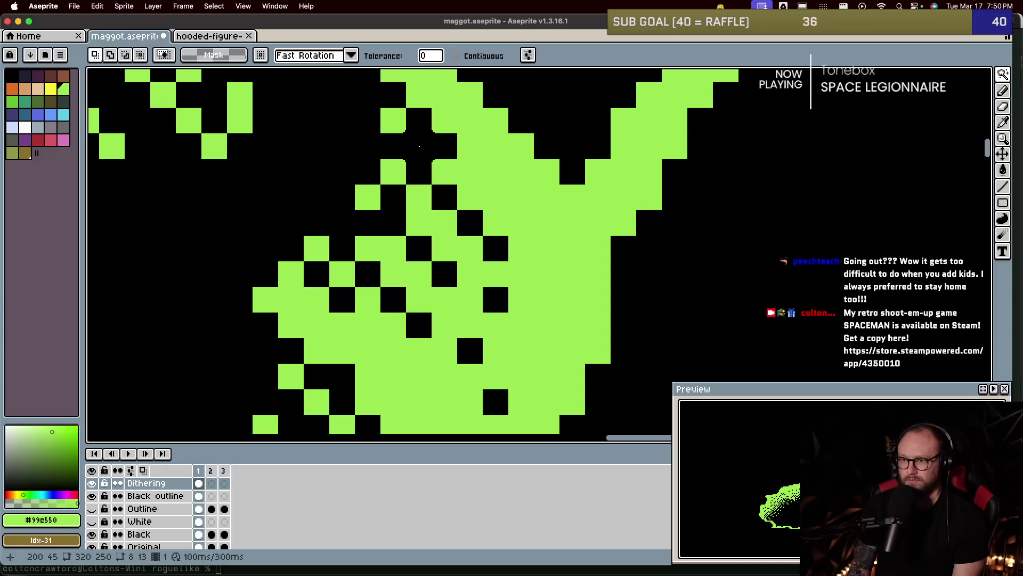
{"action": "scroll", "coordinate": [546, 197], "scroll_direction": "down", "scroll_amount": 4}
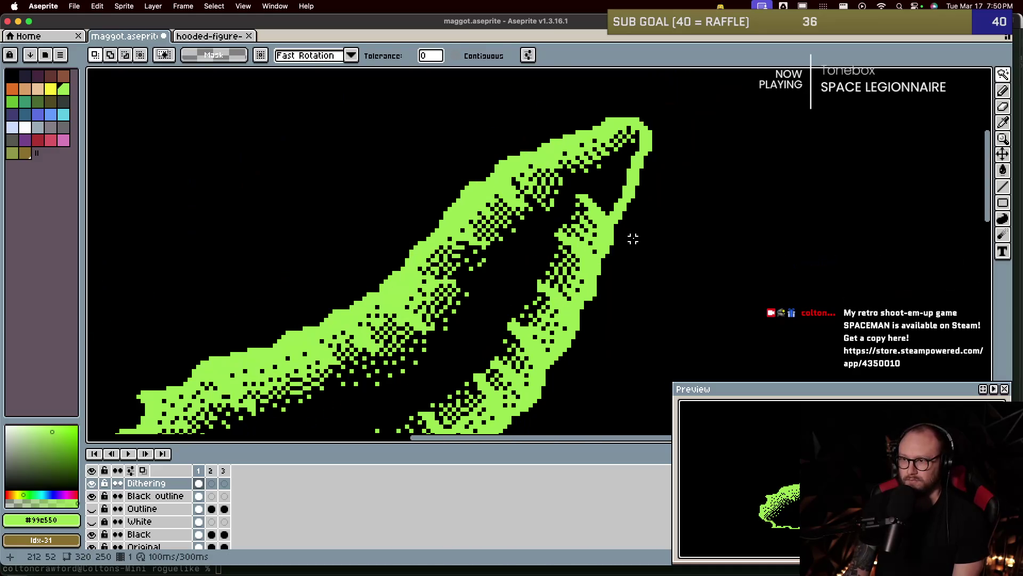
{"action": "left_click_drag", "start_coordinate": [631, 173], "coordinate": [507, 255]}
{"action": "scroll", "coordinate": [499, 234], "scroll_direction": "up", "scroll_amount": 5}
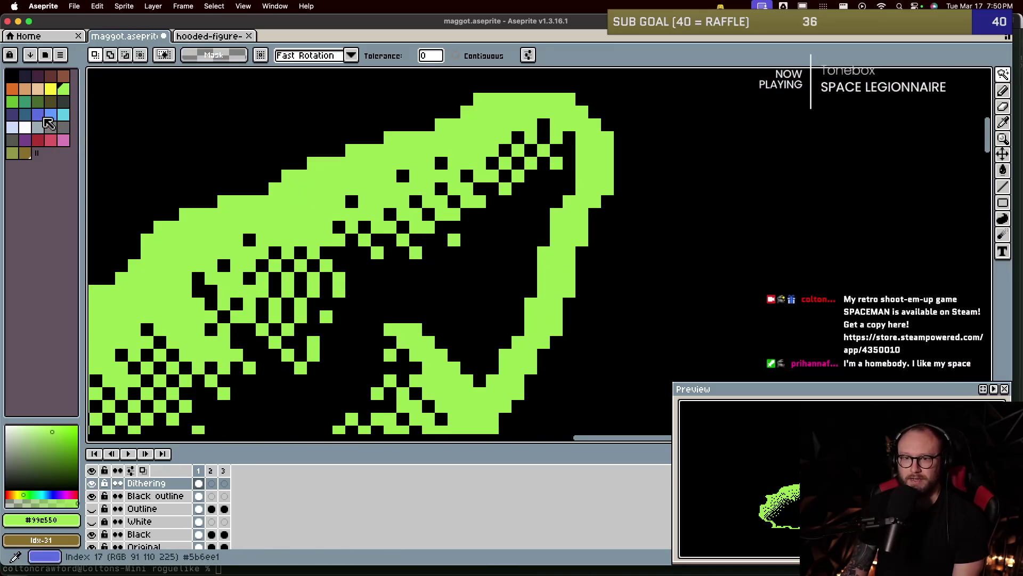
{"action": "left_click", "coordinate": [37, 114]}
Pencil a blue diagonal line inside the body's curve and a grey one above it
{"action": "key", "text": "b"}
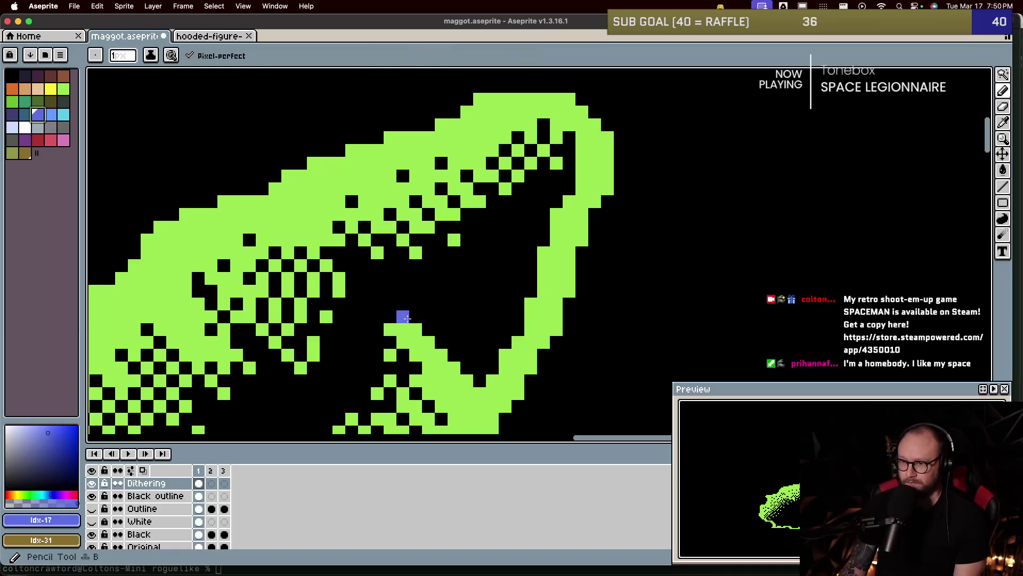
{"action": "left_click_drag", "start_coordinate": [453, 342], "coordinate": [530, 265]}
{"action": "left_click", "coordinate": [51, 126]}
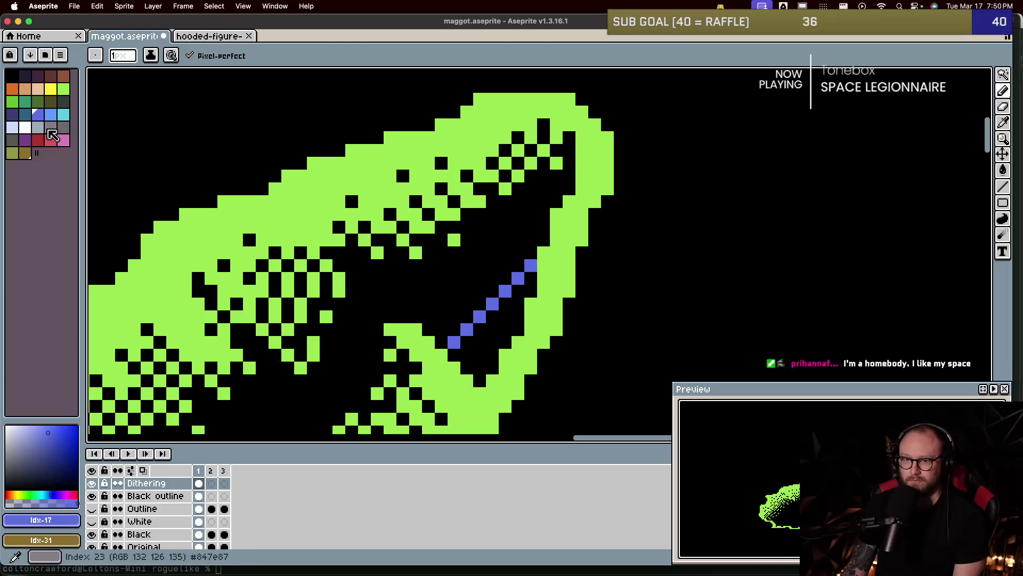
{"action": "left_click_drag", "start_coordinate": [415, 317], "coordinate": [541, 225]}
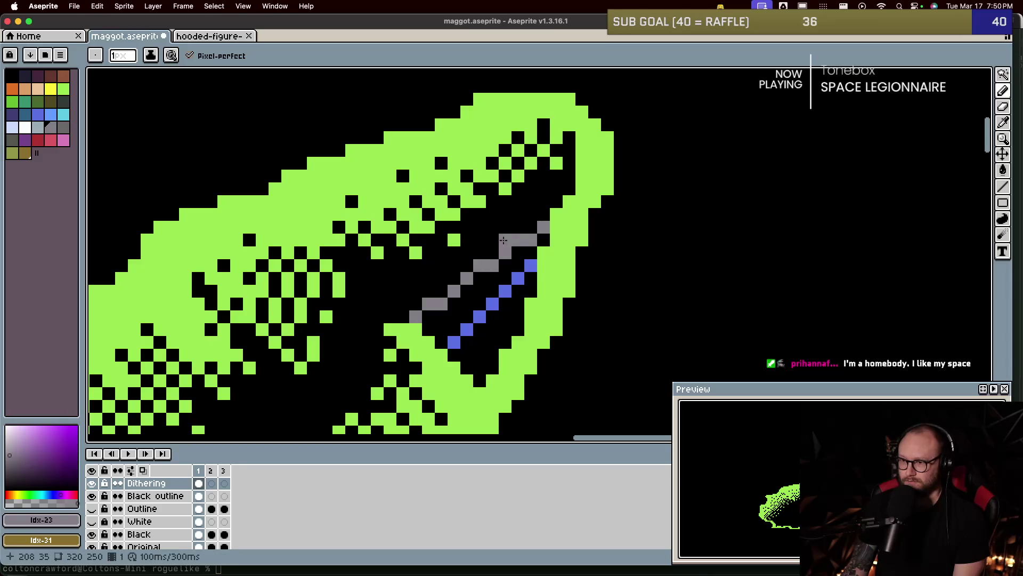
Try grey fills between the lines, undoing background floods and turning Contiguous on
{"action": "key", "text": "g"}
{"action": "left_click", "coordinate": [441, 329]}
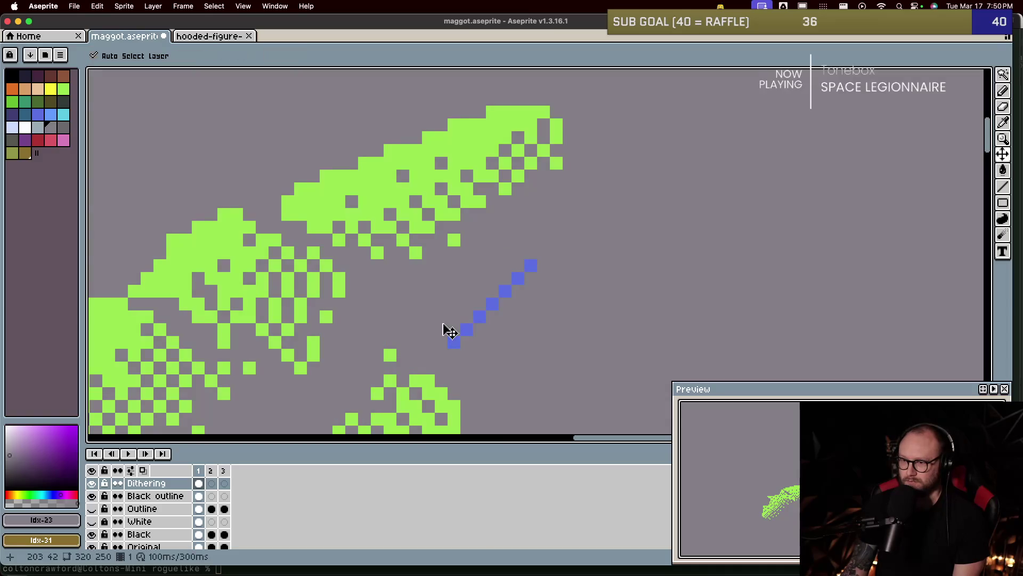
{"action": "key", "text": "ctrl+z"}
{"action": "left_click", "coordinate": [216, 56]}
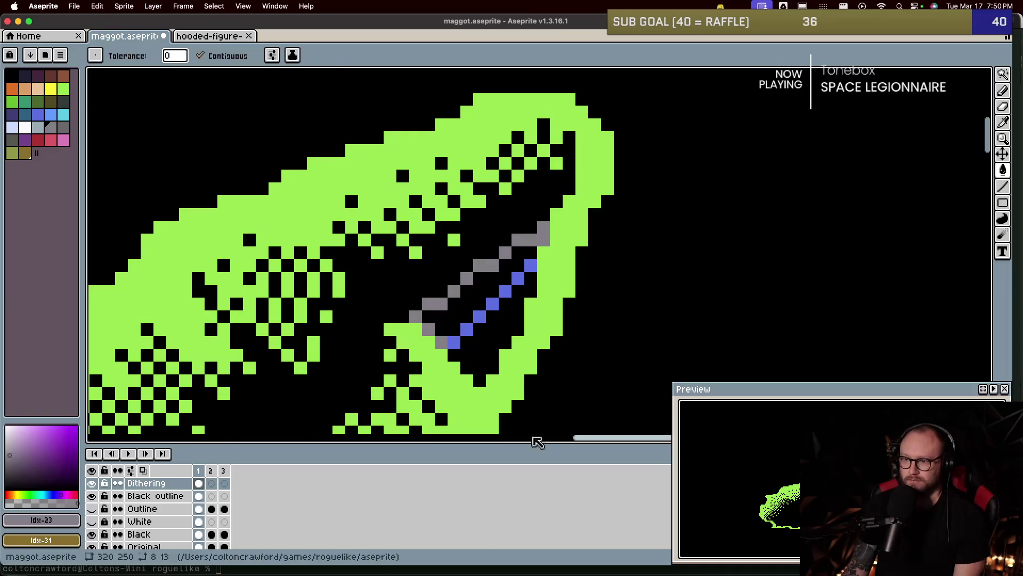
{"action": "left_click", "coordinate": [446, 325]}
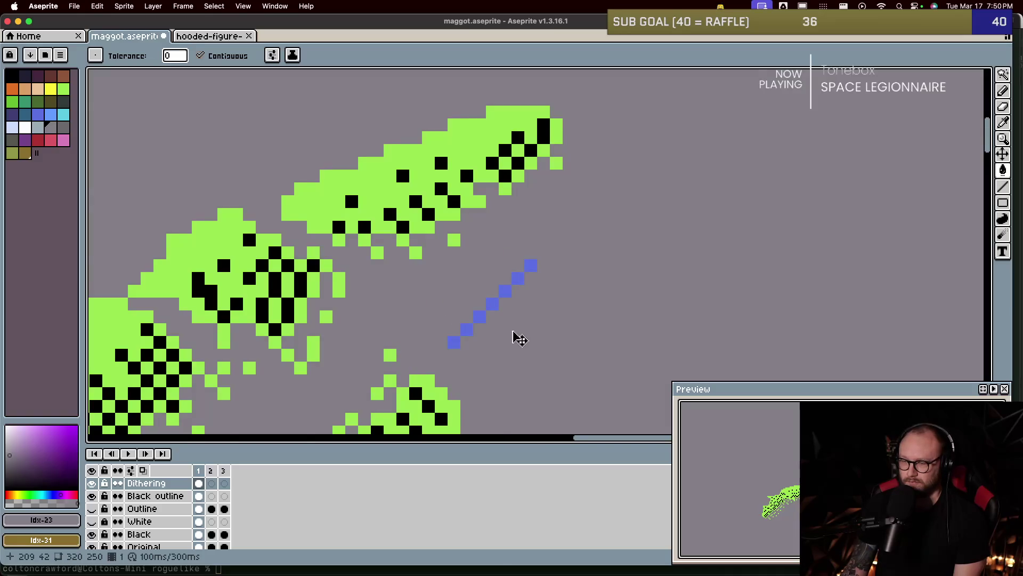
{"action": "key", "text": "ctrl+z"}
Close the gap with another grey line and fill the band grey
{"action": "key", "text": "b"}
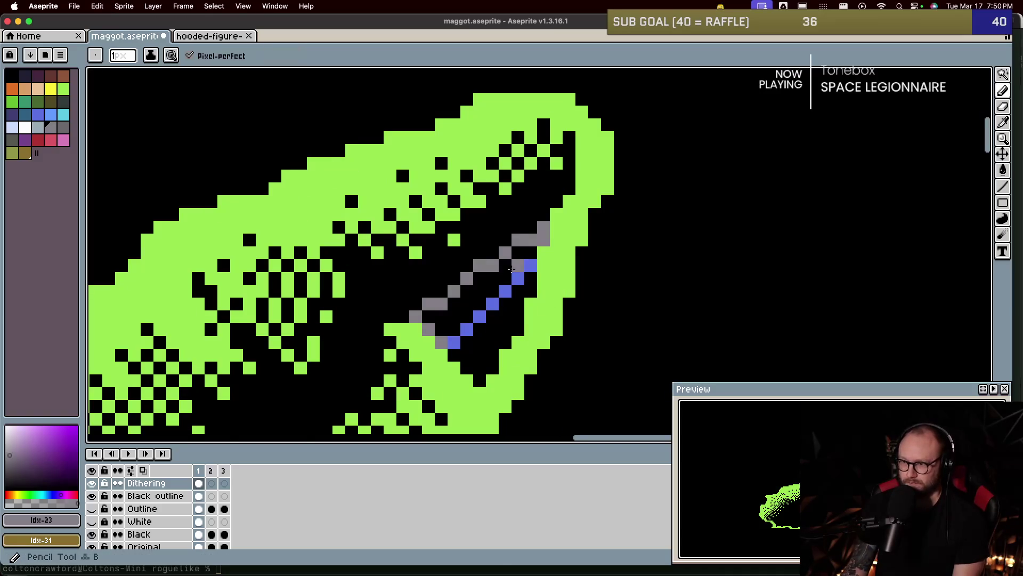
{"action": "left_click_drag", "start_coordinate": [514, 267], "coordinate": [469, 315]}
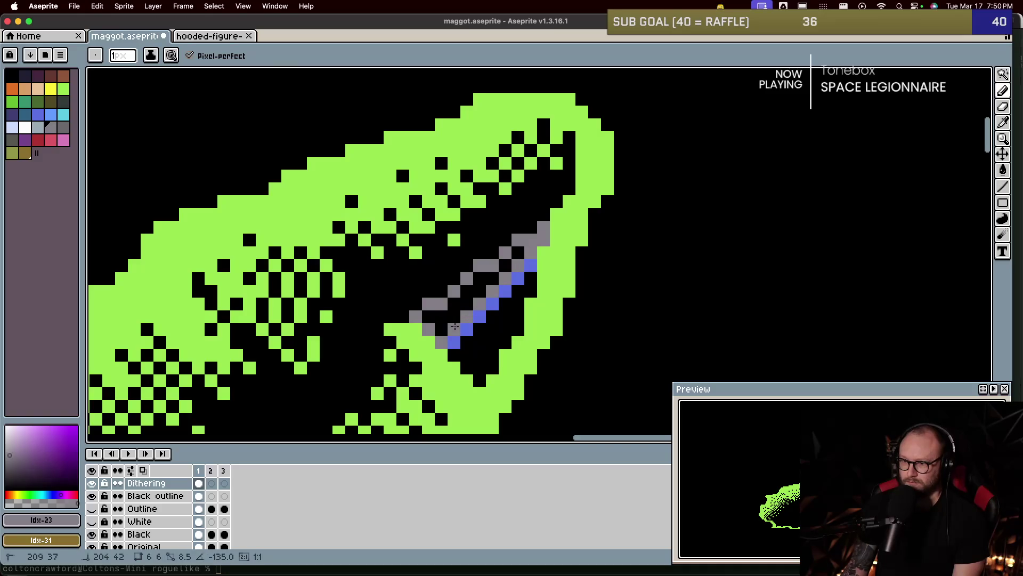
{"action": "key", "text": "g"}
{"action": "left_click", "coordinate": [444, 315]}
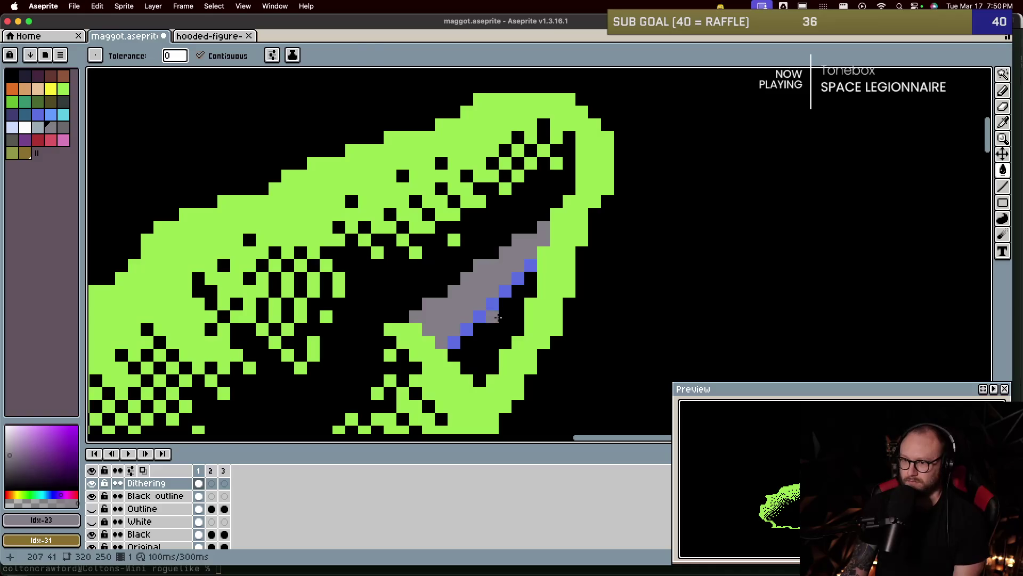
Extend the blue outline and bucket-fill the wedge below the grey band blue, undoing stray fills
{"action": "left_click", "coordinate": [476, 321], "text": "alt"}
{"action": "key", "text": "b"}
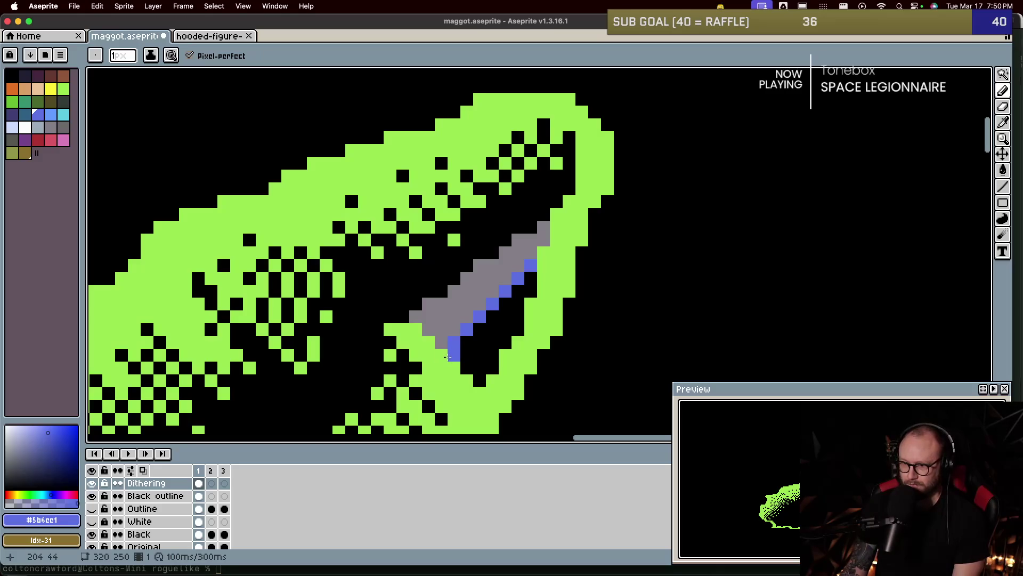
{"action": "left_click_drag", "start_coordinate": [477, 374], "coordinate": [477, 377]}
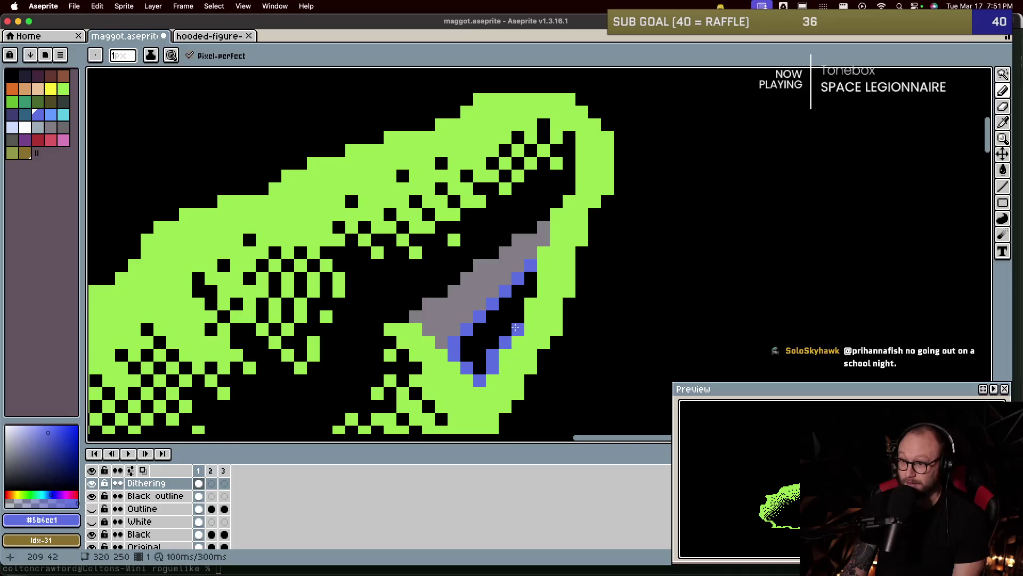
{"action": "left_click_drag", "start_coordinate": [516, 329], "coordinate": [520, 295]}
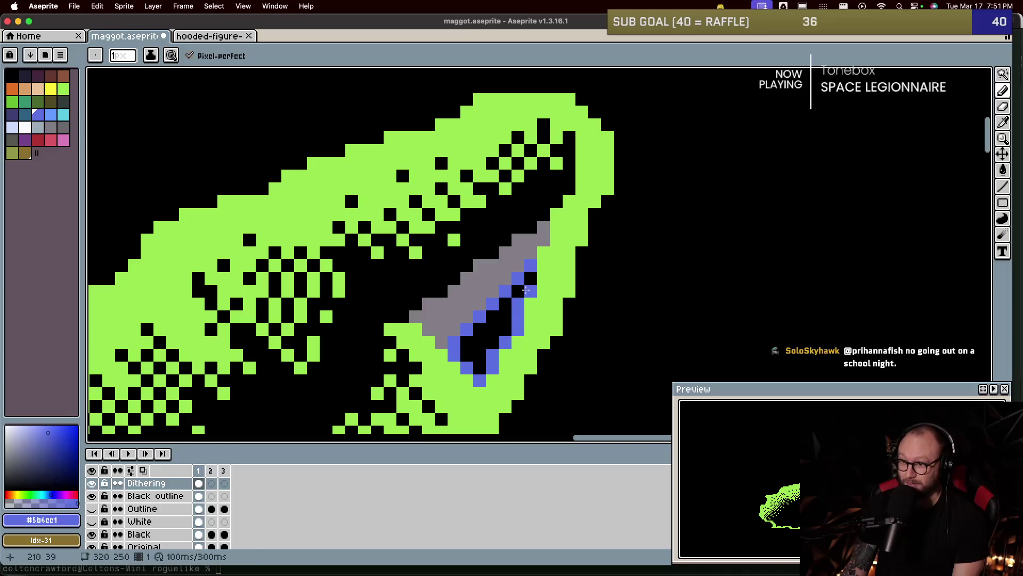
{"action": "key", "text": "g"}
{"action": "left_click", "coordinate": [504, 315]}
{"action": "left_click", "coordinate": [521, 290]}
{"action": "key", "text": "ctrl+z"}
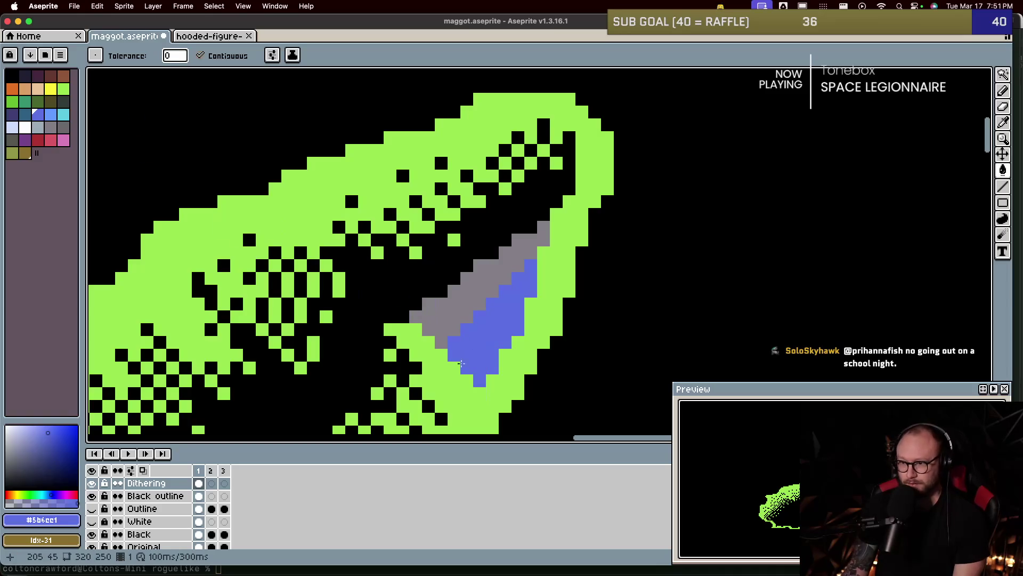
{"action": "scroll", "coordinate": [515, 337], "scroll_direction": "up", "scroll_amount": 2}
{"action": "left_click", "coordinate": [465, 298]}
{"action": "key", "text": "ctrl+z"}
Dot blue dither pixels diagonally across the grey band
{"action": "key", "text": "b"}
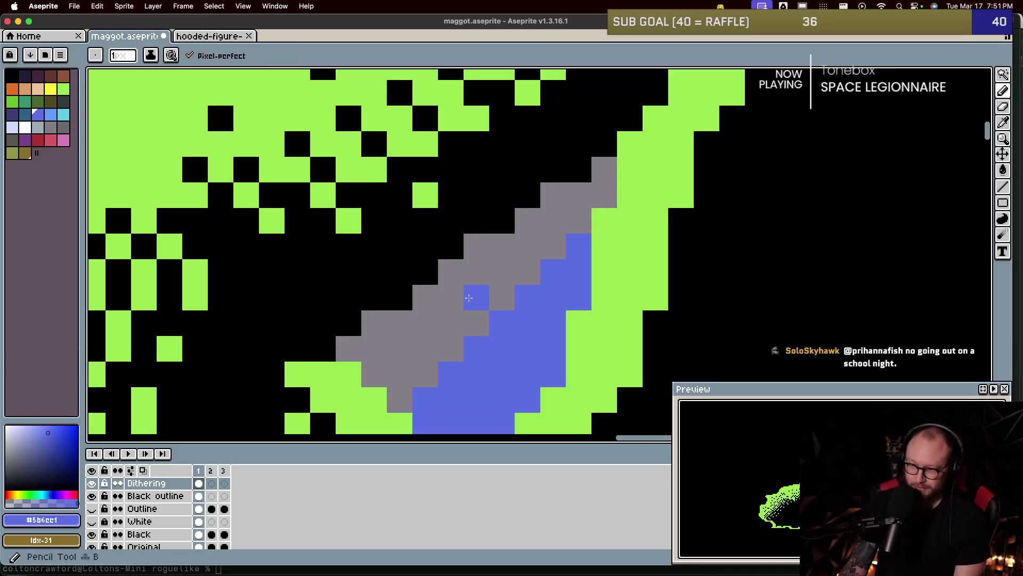
{"action": "left_click", "coordinate": [499, 273]}
{"action": "left_click", "coordinate": [477, 298]}
{"action": "left_click", "coordinate": [451, 323]}
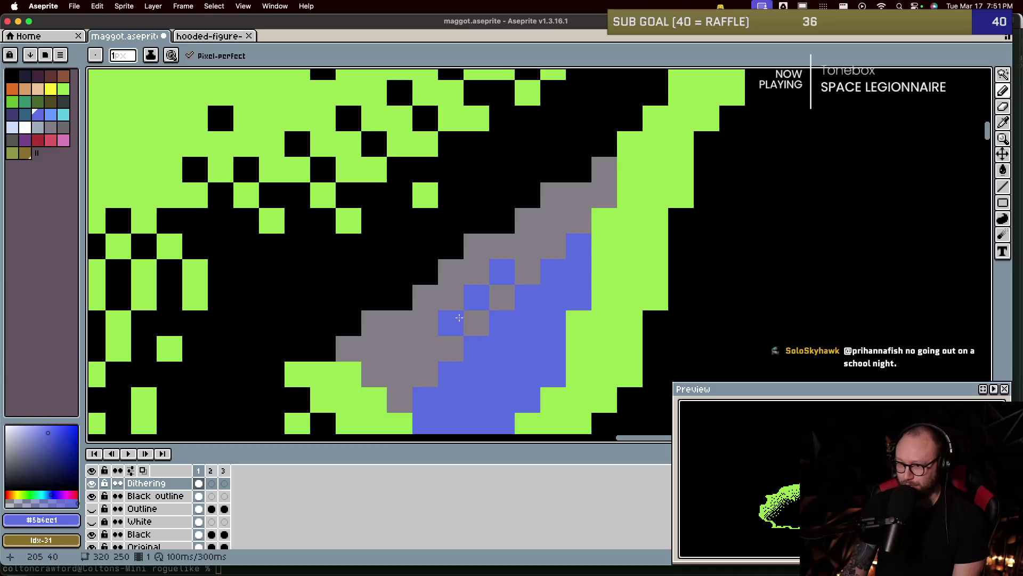
{"action": "left_click", "coordinate": [431, 346]}
{"action": "left_click", "coordinate": [401, 373]}
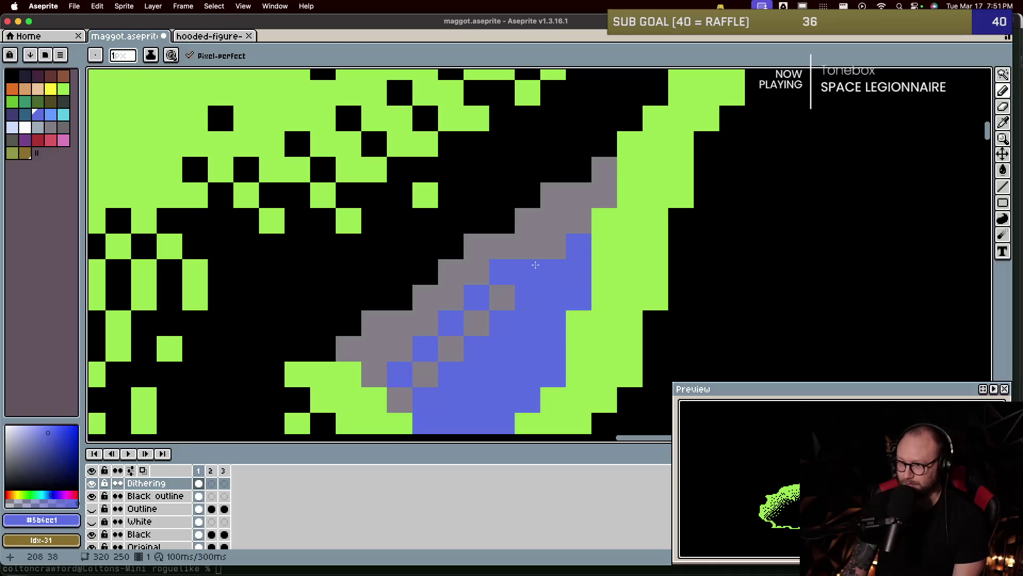
{"action": "left_click", "coordinate": [537, 243]}
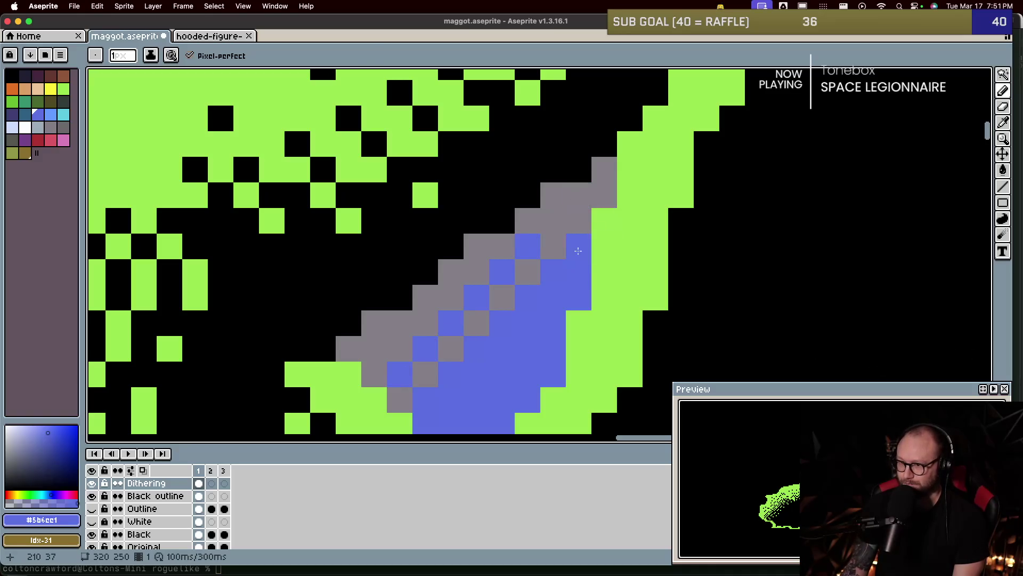
Add grey dither pixels into the blue area
{"action": "left_click", "coordinate": [559, 244], "text": "alt"}
{"action": "left_click", "coordinate": [554, 305]}
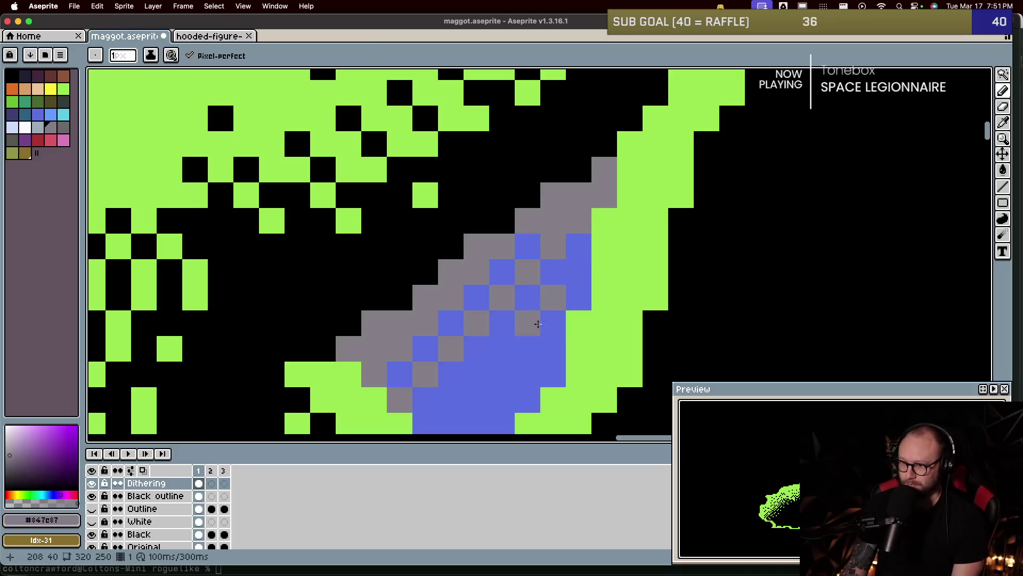
{"action": "left_click", "coordinate": [505, 348]}
{"action": "left_click", "coordinate": [467, 377]}
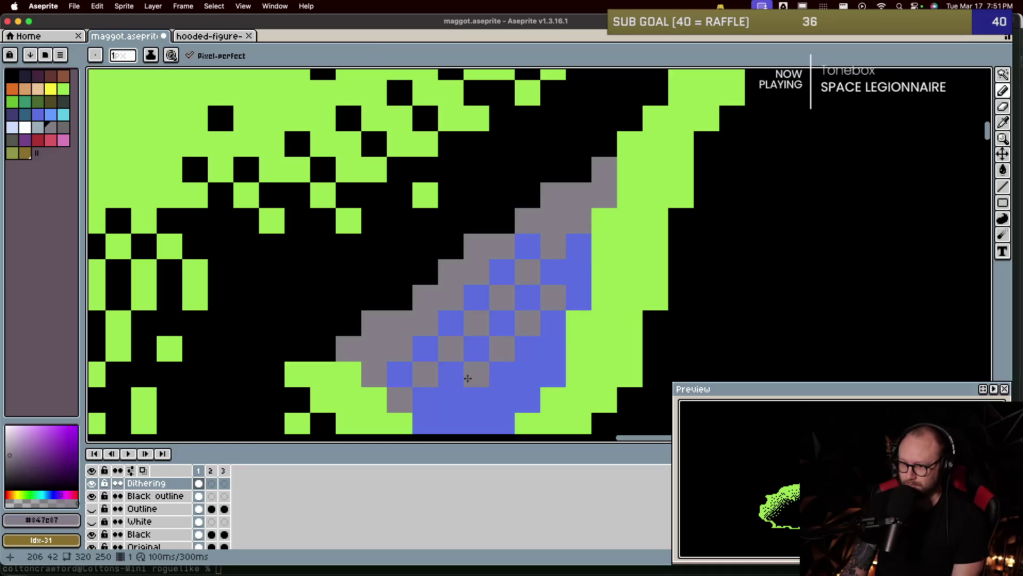
{"action": "left_click", "coordinate": [449, 400]}
Place a couple more blue pixels over a grey cell and beside the green band
{"action": "scroll", "coordinate": [523, 350], "scroll_direction": "up", "scroll_amount": 3}
{"action": "scroll", "coordinate": [523, 350], "scroll_direction": "down", "scroll_amount": 1}
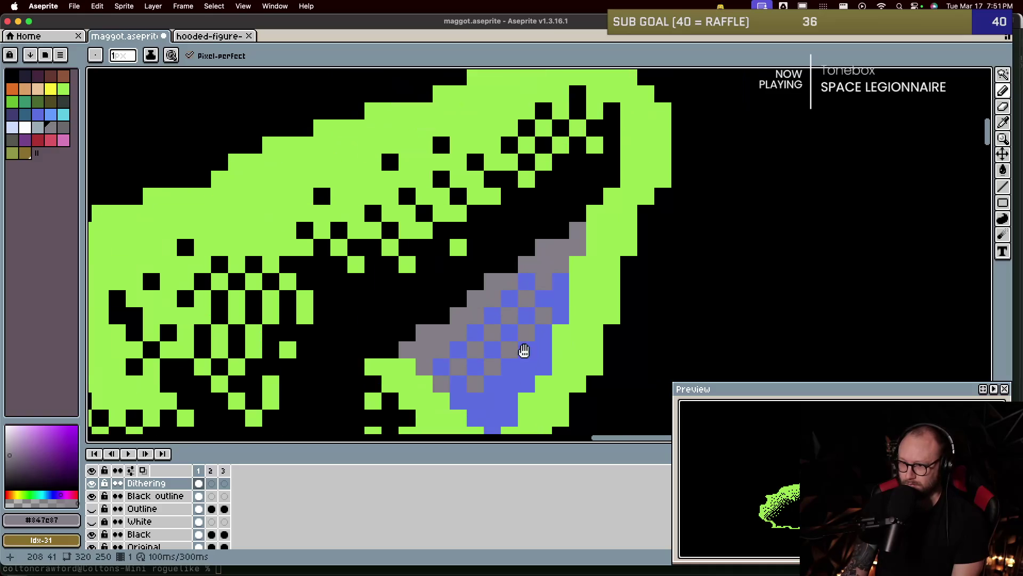
{"action": "left_click_drag", "start_coordinate": [524, 350], "coordinate": [526, 290]}
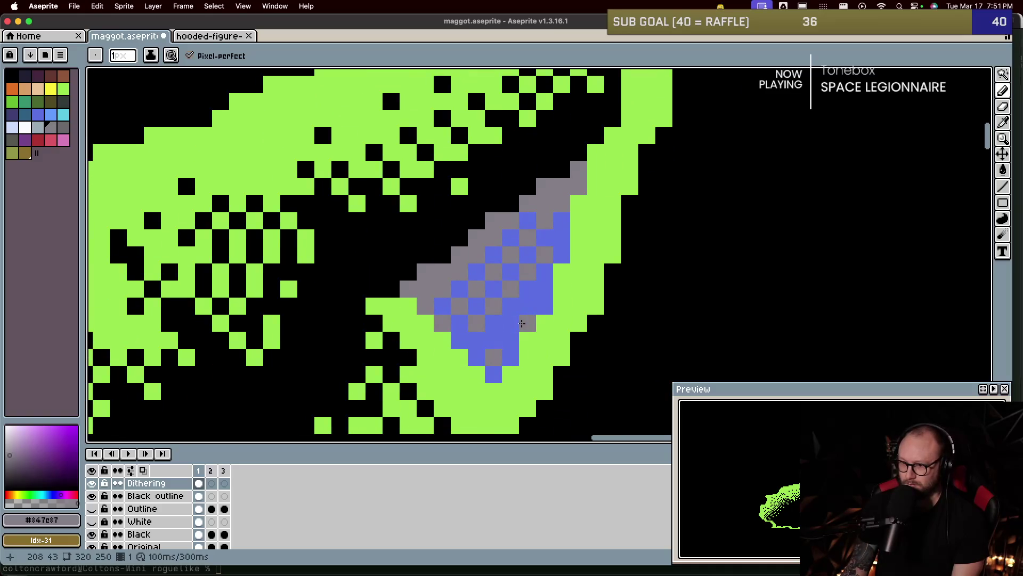
{"action": "left_click", "coordinate": [457, 282], "text": "alt"}
{"action": "left_click", "coordinate": [425, 272]}
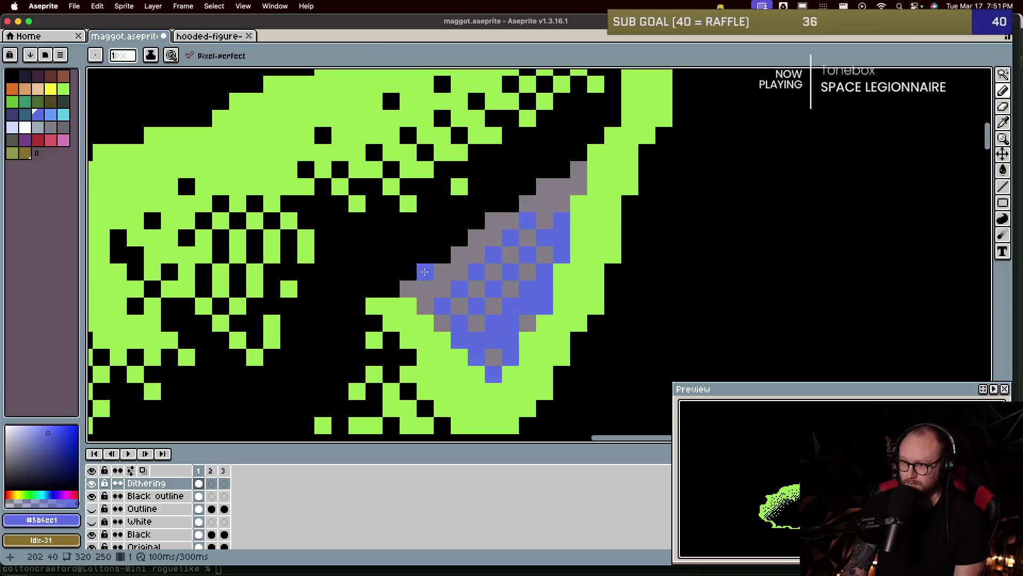
{"action": "left_click", "coordinate": [621, 251]}
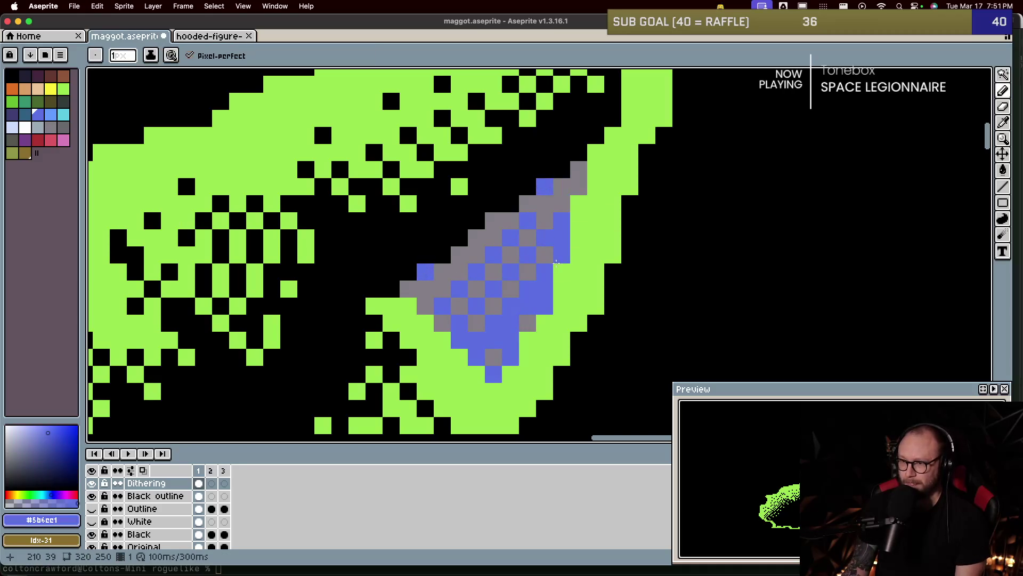
Pick the sprite green and bucket-fill to recolour all blue pixels green
{"action": "left_click", "coordinate": [577, 238], "text": "alt"}
{"action": "key", "text": "g"}
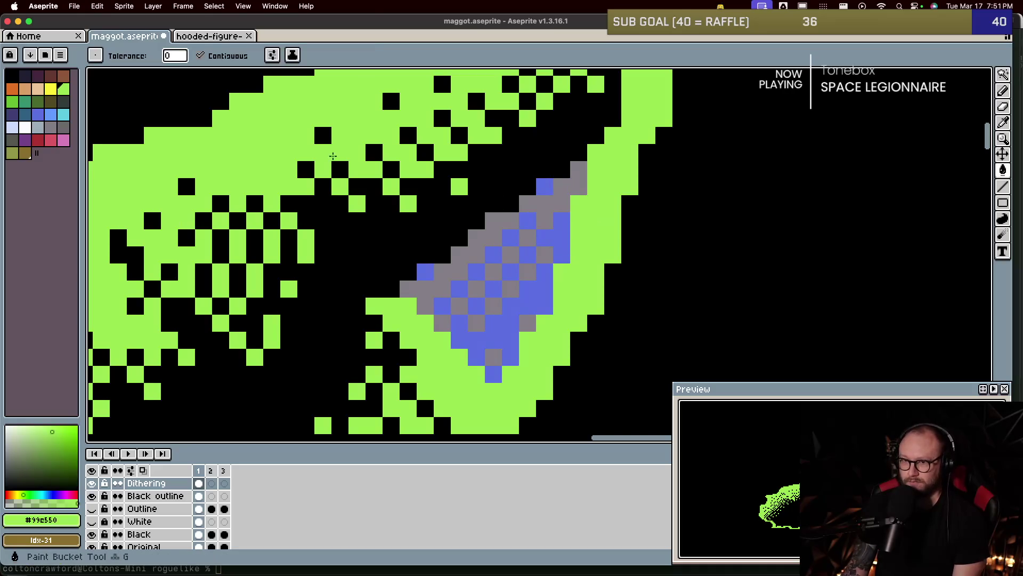
{"action": "left_click", "coordinate": [555, 236]}
Magic-wand the grey checker pixels, delete them, and zoom out to inspect the maggot
{"action": "key", "text": "w"}
{"action": "left_click", "coordinate": [509, 221]}
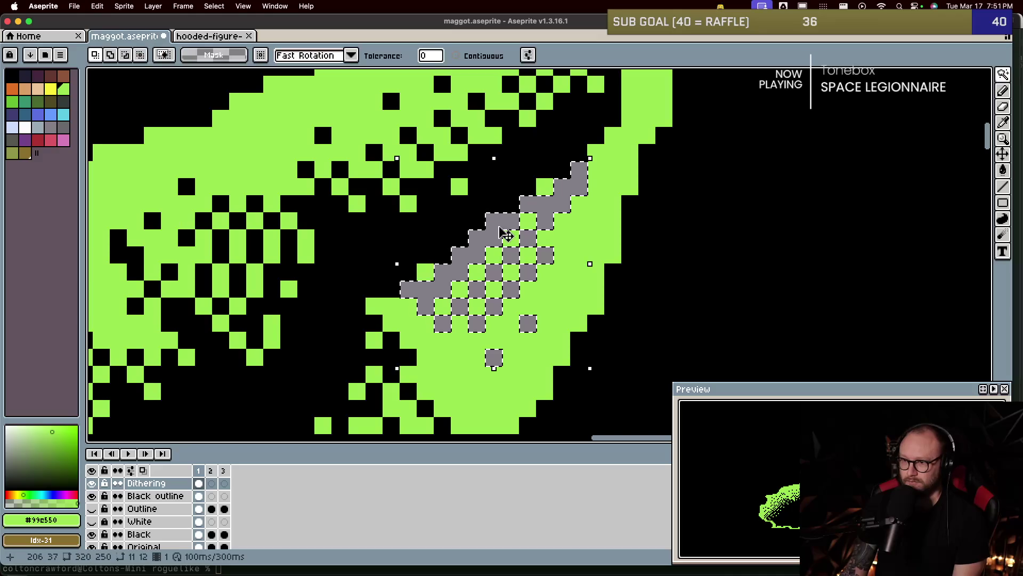
{"action": "key", "text": "Delete"}
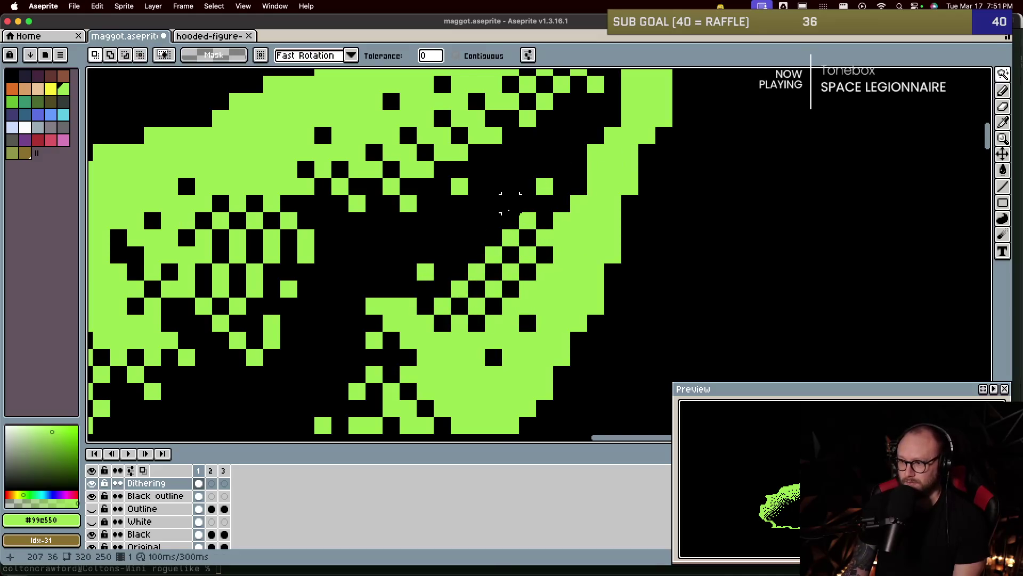
{"action": "scroll", "coordinate": [509, 203], "scroll_direction": "down", "scroll_amount": 2}
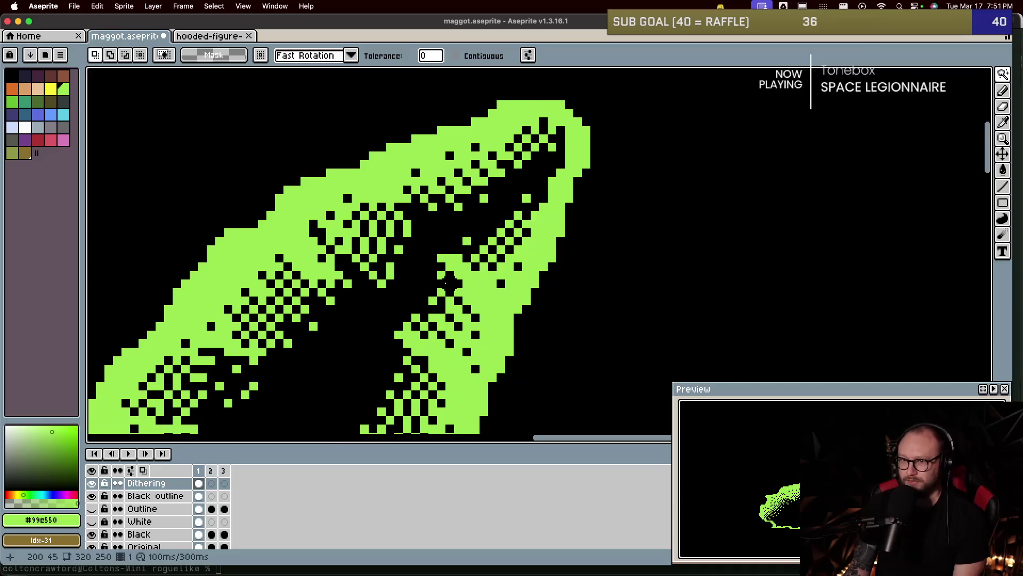
{"action": "scroll", "coordinate": [448, 283], "scroll_direction": "down", "scroll_amount": 5}
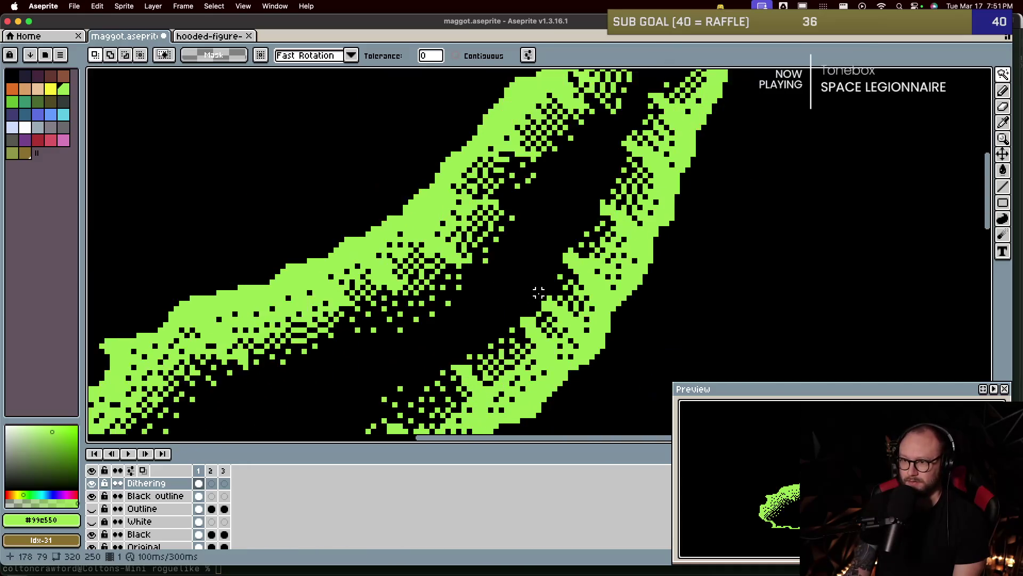
{"action": "scroll", "coordinate": [538, 292], "scroll_direction": "down", "scroll_amount": 3}
{"action": "scroll", "coordinate": [399, 370], "scroll_direction": "up", "scroll_amount": 2}
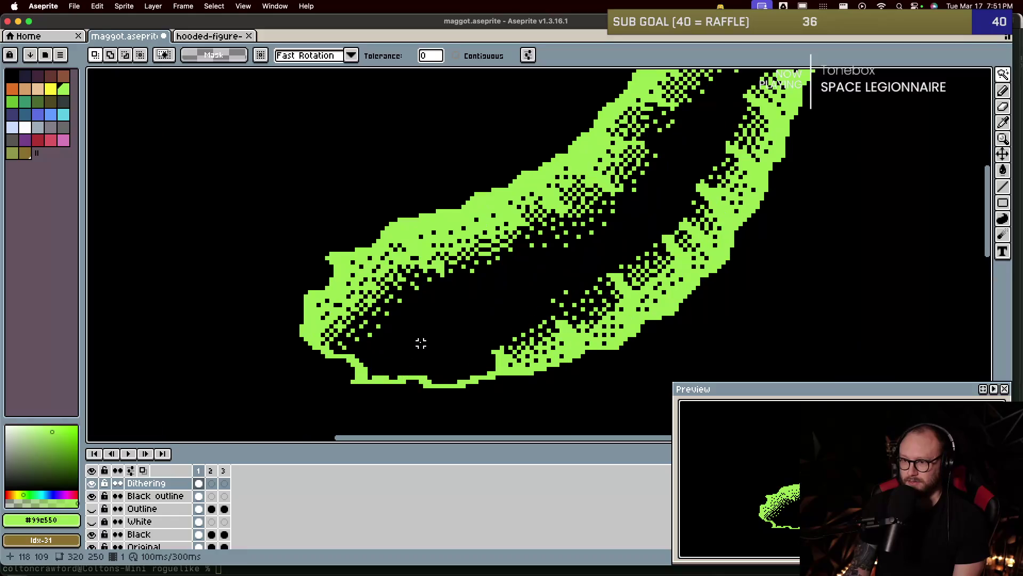
{"action": "scroll", "coordinate": [393, 346], "scroll_direction": "up", "scroll_amount": 4}
{"action": "left_click_drag", "start_coordinate": [446, 362], "coordinate": [411, 302]}
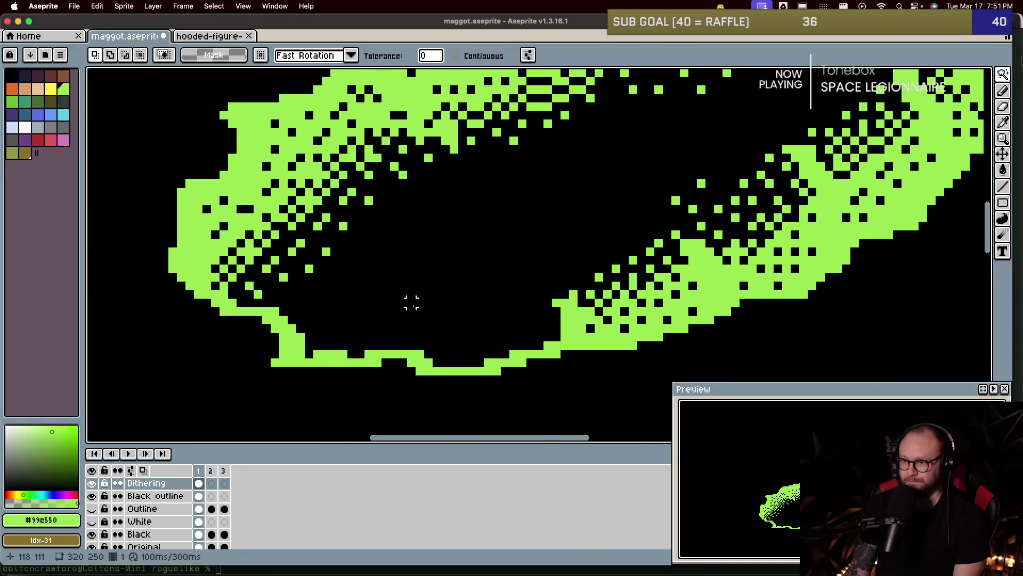
{"action": "left_click_drag", "start_coordinate": [467, 349], "coordinate": [459, 330]}
{"action": "scroll", "coordinate": [462, 309], "scroll_direction": "up", "scroll_amount": 1}
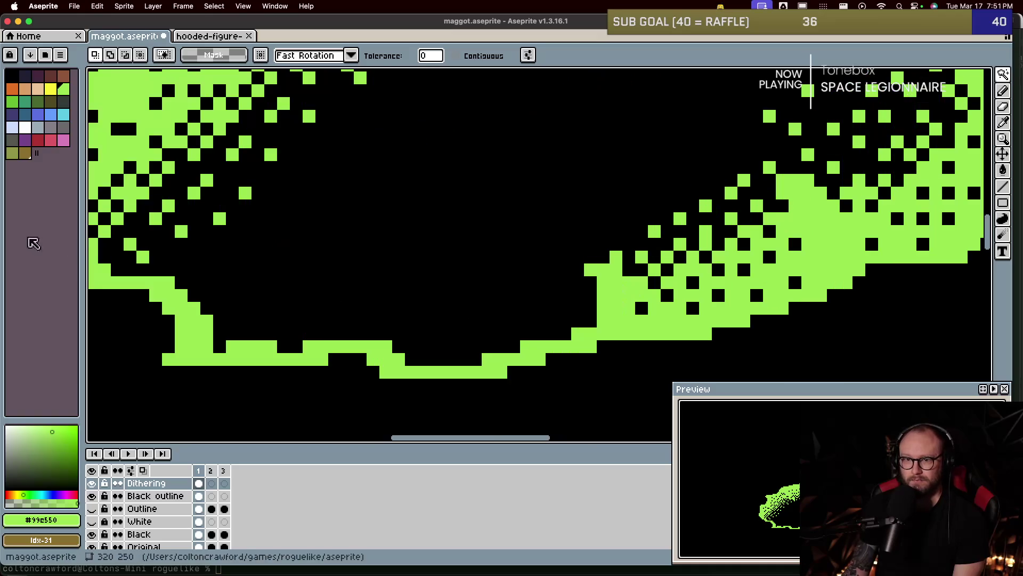
Pencil a blue stepped line along the inner lower edge of the maggot's curve
{"action": "left_click", "coordinate": [44, 115]}
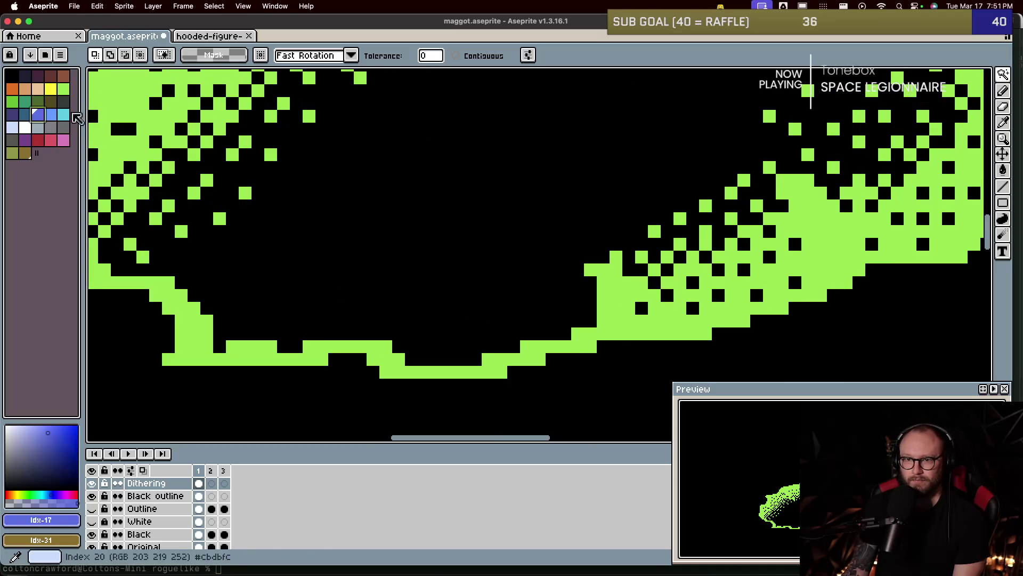
{"action": "key", "text": "b"}
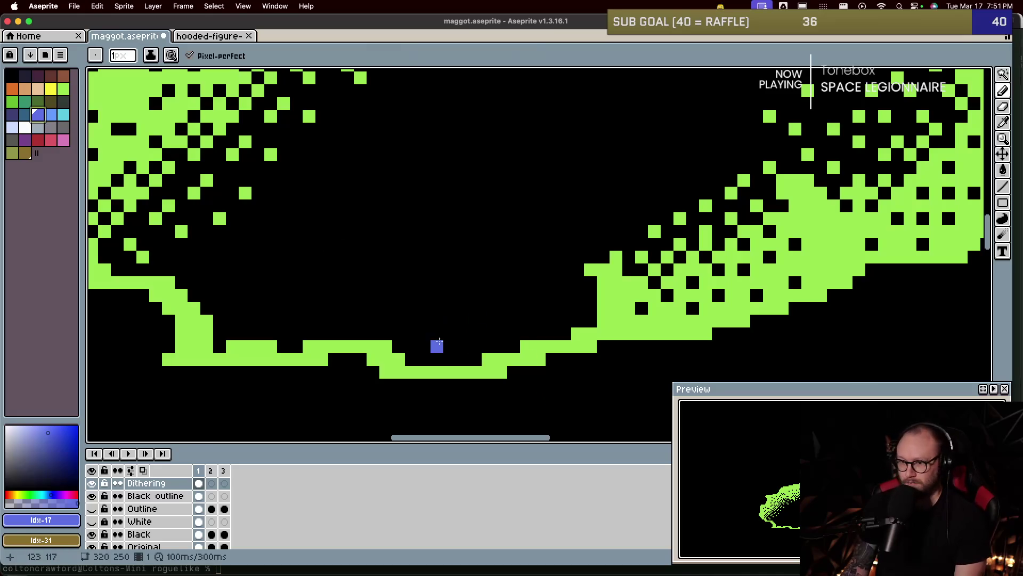
{"action": "mouse_move", "coordinate": [398, 333]}
{"action": "left_mouse_down"}
{"action": "mouse_move", "coordinate": [572, 273]}
{"action": "mouse_move", "coordinate": [588, 291]}
{"action": "left_mouse_up"}
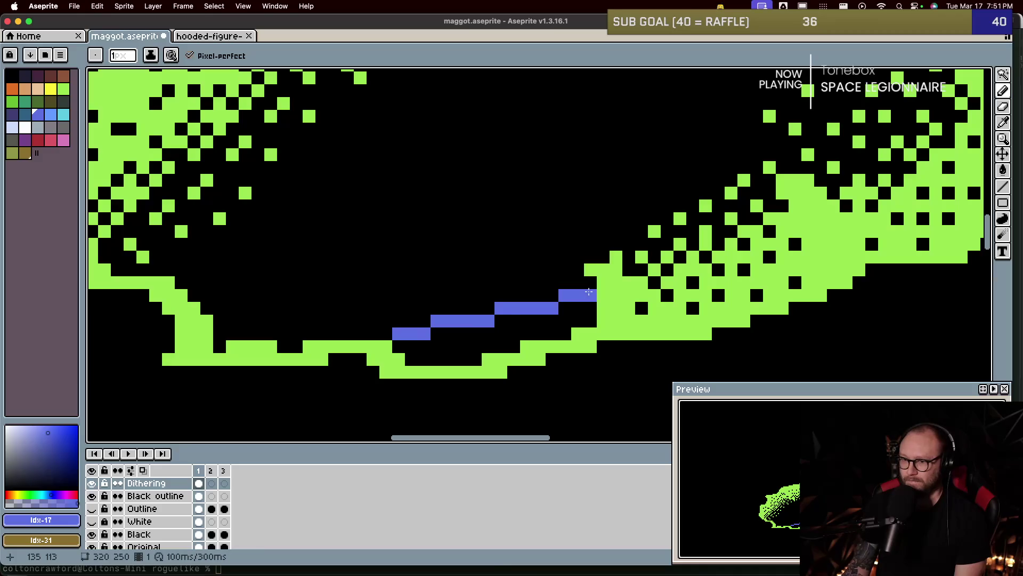
{"action": "left_click", "coordinate": [50, 127]}
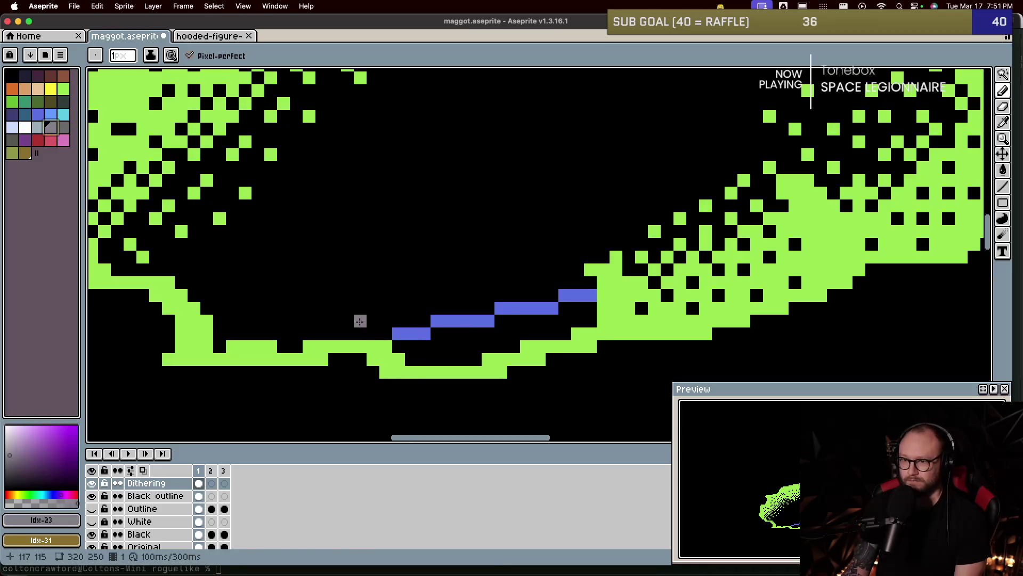
Draw a grey stepped line above the blue one and patch its gaps
{"action": "mouse_move", "coordinate": [360, 332]}
{"action": "left_mouse_down"}
{"action": "mouse_move", "coordinate": [527, 229]}
{"action": "mouse_move", "coordinate": [559, 228]}
{"action": "mouse_move", "coordinate": [606, 250]}
{"action": "left_mouse_up"}
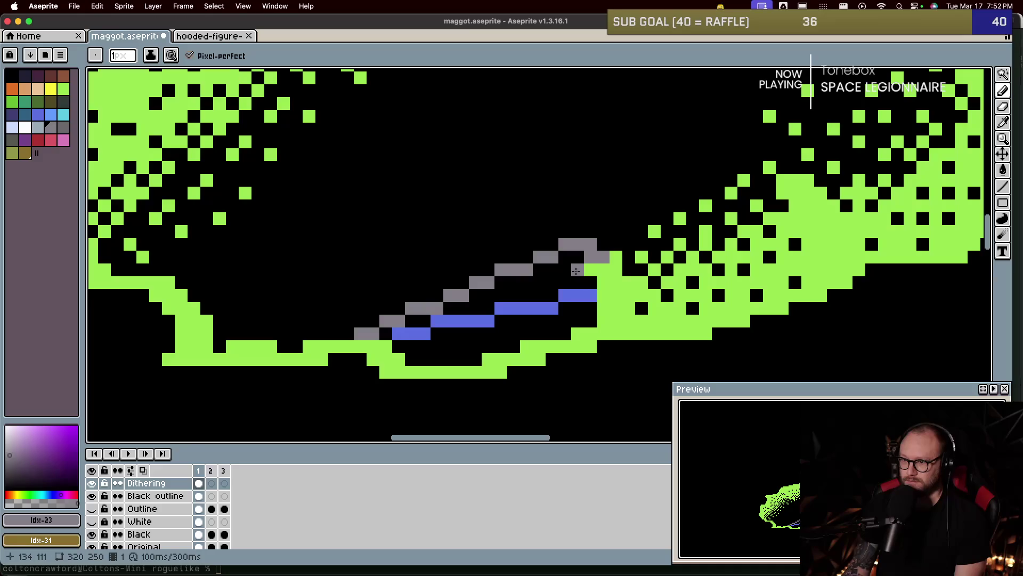
{"action": "left_click", "coordinate": [583, 281]}
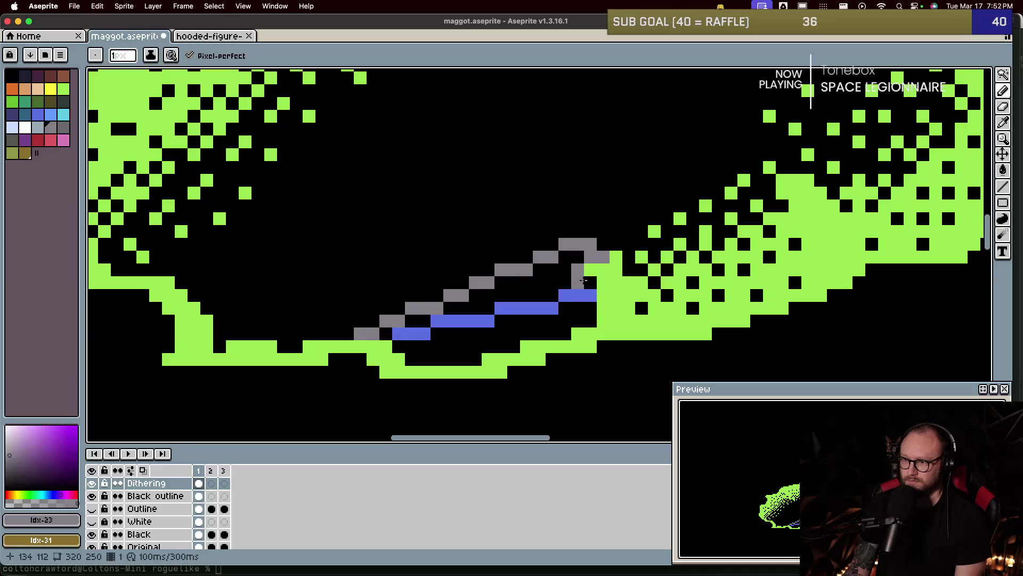
{"action": "mouse_move", "coordinate": [590, 281]}
{"action": "left_mouse_down"}
{"action": "mouse_move", "coordinate": [485, 312]}
{"action": "mouse_move", "coordinate": [521, 295]}
{"action": "mouse_move", "coordinate": [505, 293]}
{"action": "left_mouse_up"}
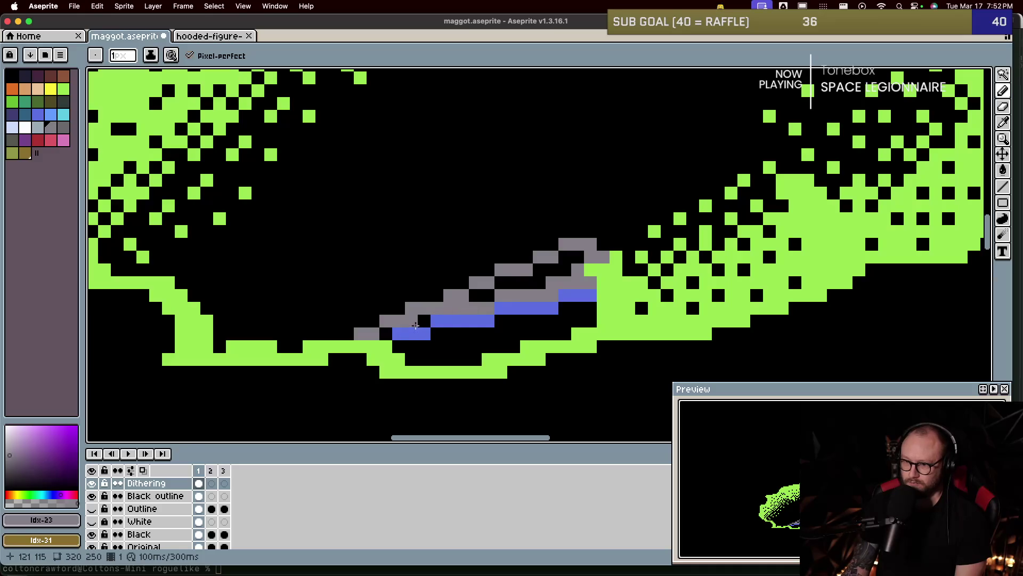
{"action": "left_click", "coordinate": [389, 332]}
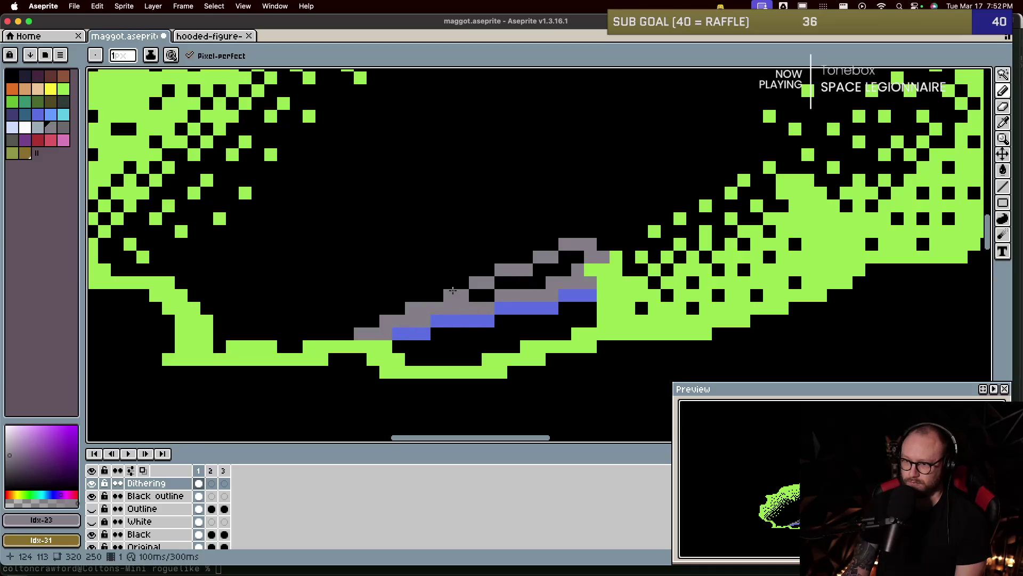
Bucket-fill the black pocket grey with Contiguous on, undoing the background flood
{"action": "key", "text": "g"}
{"action": "left_click", "coordinate": [496, 287]}
{"action": "key", "text": "ctrl+z"}
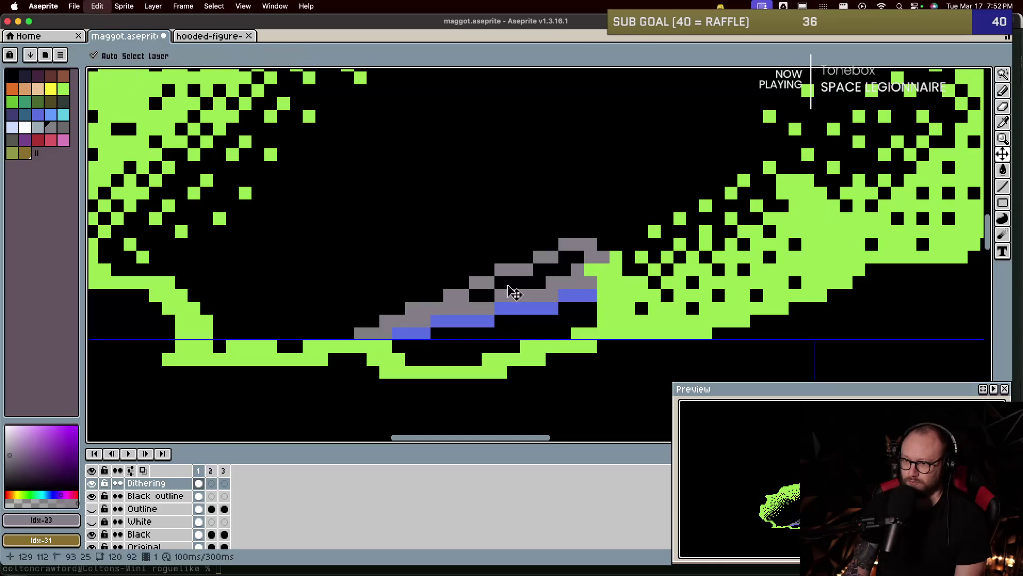
{"action": "left_click", "coordinate": [200, 55]}
{"action": "left_click", "coordinate": [462, 270]}
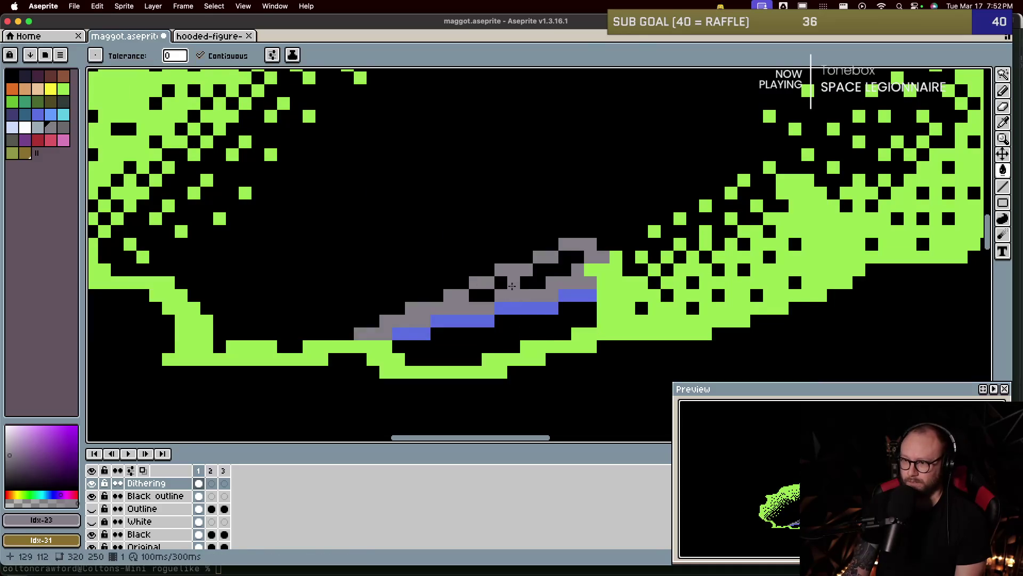
Fill the grey pocket and pencil a blue edge closing the patch's underside
{"action": "left_click", "coordinate": [509, 286]}
{"action": "key", "text": "i"}
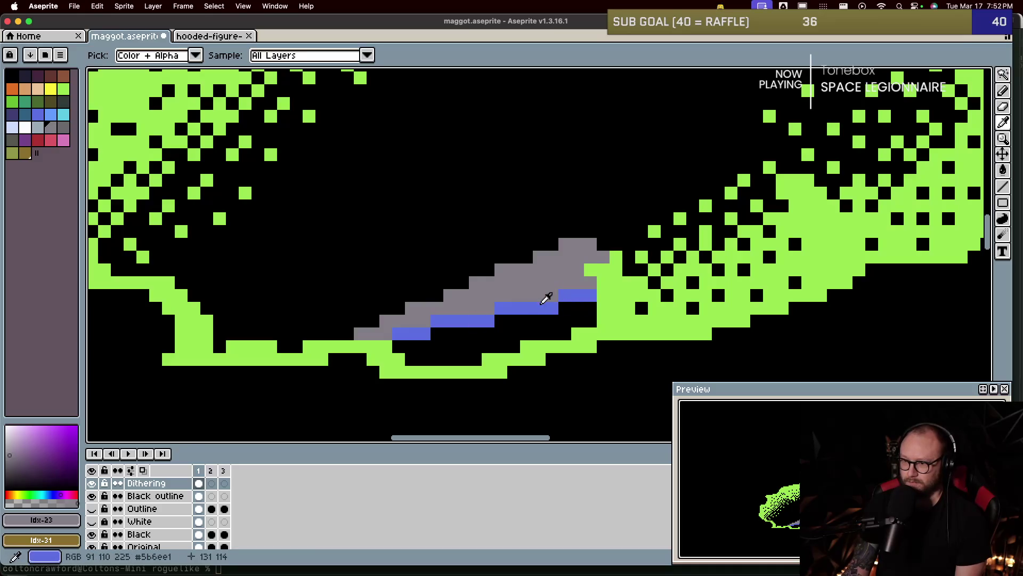
{"action": "left_click", "coordinate": [546, 301]}
{"action": "key", "text": "b"}
{"action": "left_click", "coordinate": [592, 309]}
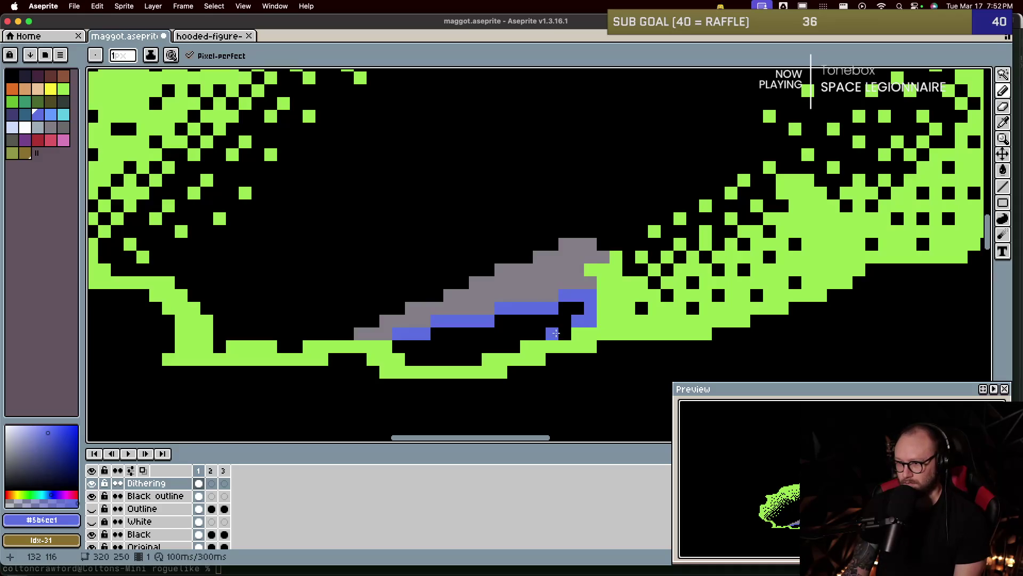
{"action": "mouse_move", "coordinate": [564, 334]}
{"action": "left_mouse_down"}
{"action": "mouse_move", "coordinate": [512, 334]}
{"action": "mouse_move", "coordinate": [472, 357]}
{"action": "mouse_move", "coordinate": [416, 357]}
{"action": "mouse_move", "coordinate": [403, 345]}
{"action": "left_mouse_up"}
Bucket-fill the enclosed interior blue, then refill it with the sampled grey
{"action": "key", "text": "g"}
{"action": "left_click", "coordinate": [410, 345]}
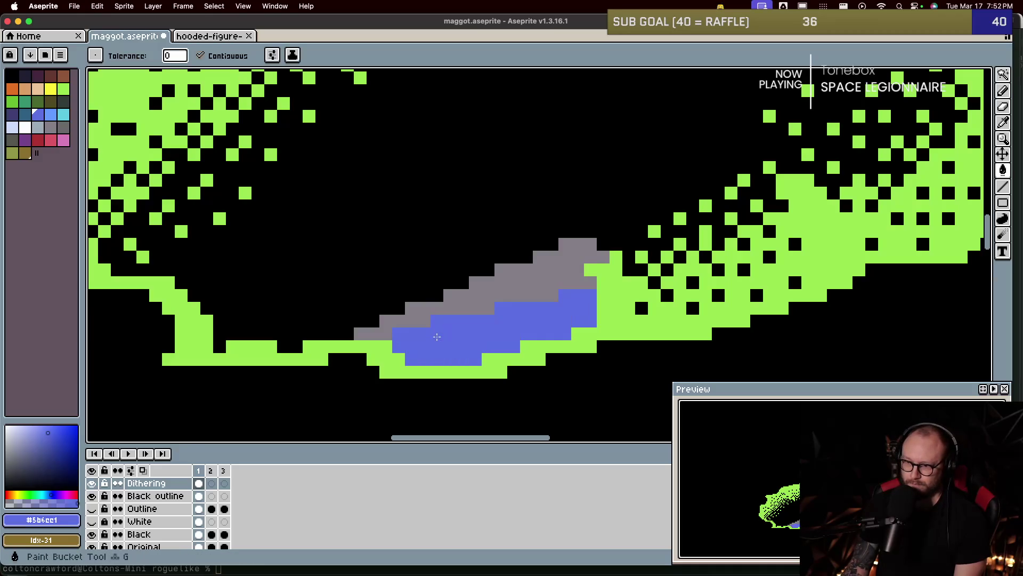
{"action": "key", "text": "i"}
{"action": "left_click", "coordinate": [553, 283]}
{"action": "key", "text": "g"}
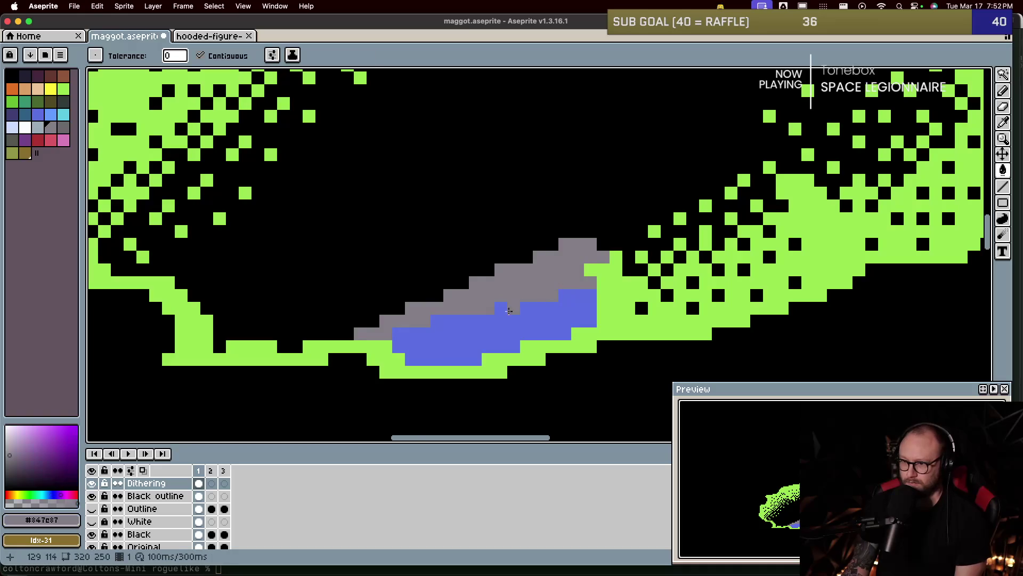
{"action": "scroll", "coordinate": [520, 311], "scroll_direction": "up", "scroll_amount": 3}
{"action": "left_click", "coordinate": [553, 307]}
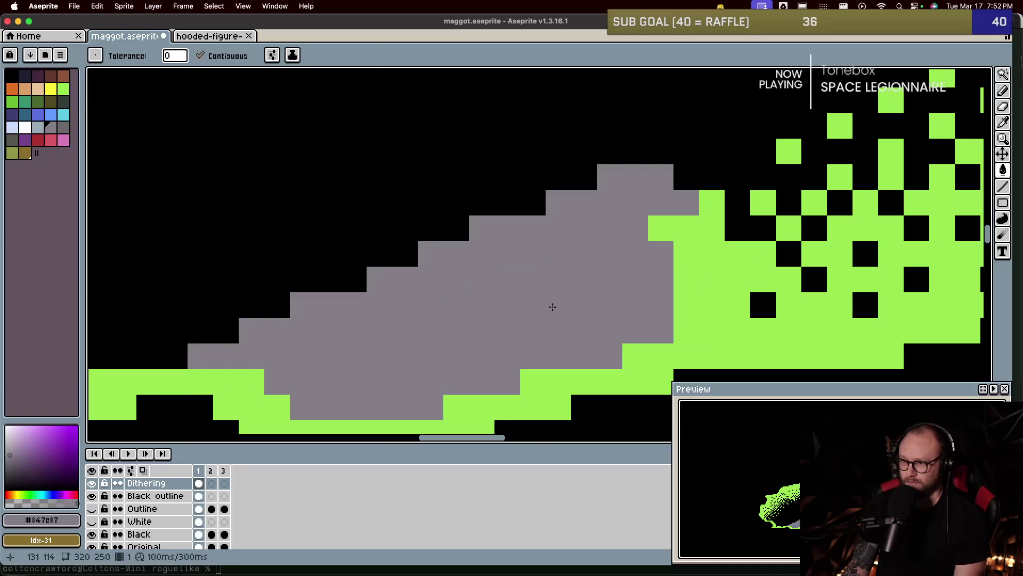
Undo the grey fill and start a blue-grey dither by pencilling pixels into the grey
{"action": "key", "text": "ctrl+z"}
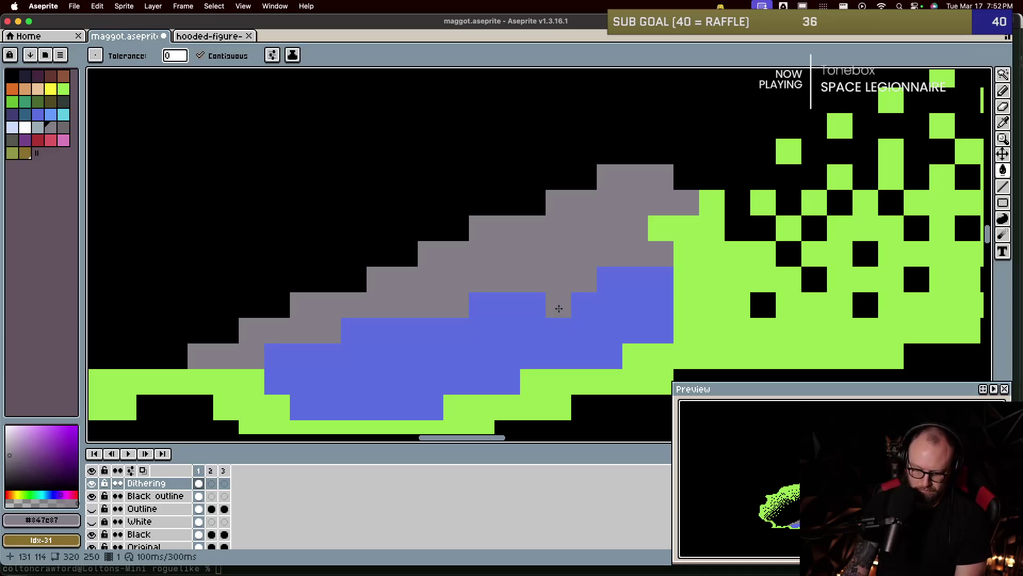
{"action": "key", "text": "b"}
{"action": "left_click", "coordinate": [507, 305]}
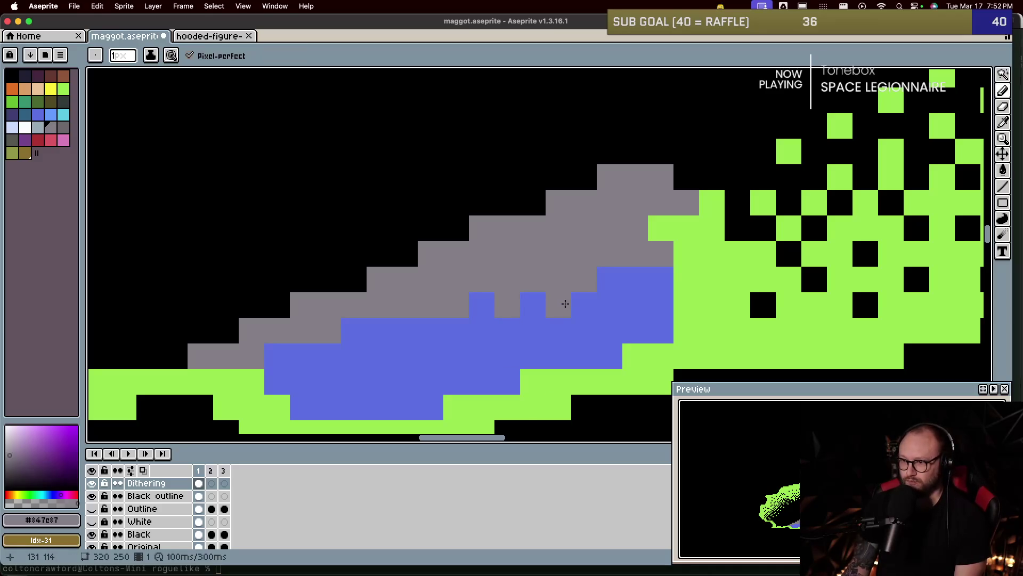
{"action": "left_click", "coordinate": [609, 304], "text": "alt"}
{"action": "left_click", "coordinate": [584, 305]}
{"action": "left_click", "coordinate": [558, 280]}
{"action": "left_click", "coordinate": [507, 280]}
{"action": "left_click", "coordinate": [379, 305]}
{"action": "left_click", "coordinate": [411, 281], "text": "alt"}
Continue the dither, turning blue pixels and three stray blues grey
{"action": "left_click", "coordinate": [381, 334]}
{"action": "left_click", "coordinate": [426, 331]}
{"action": "left_click", "coordinate": [313, 360]}
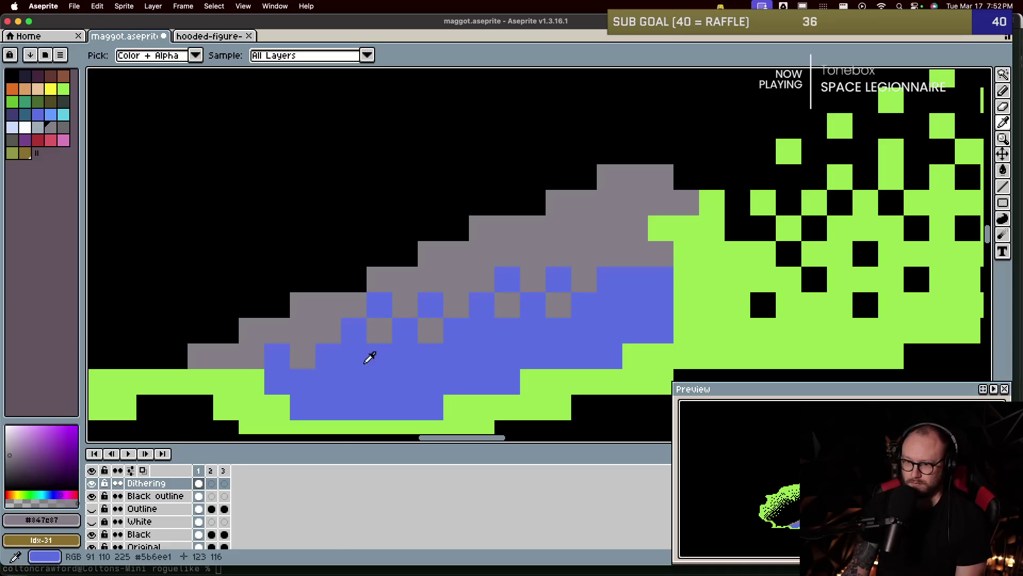
{"action": "left_click", "coordinate": [367, 354], "text": "alt"}
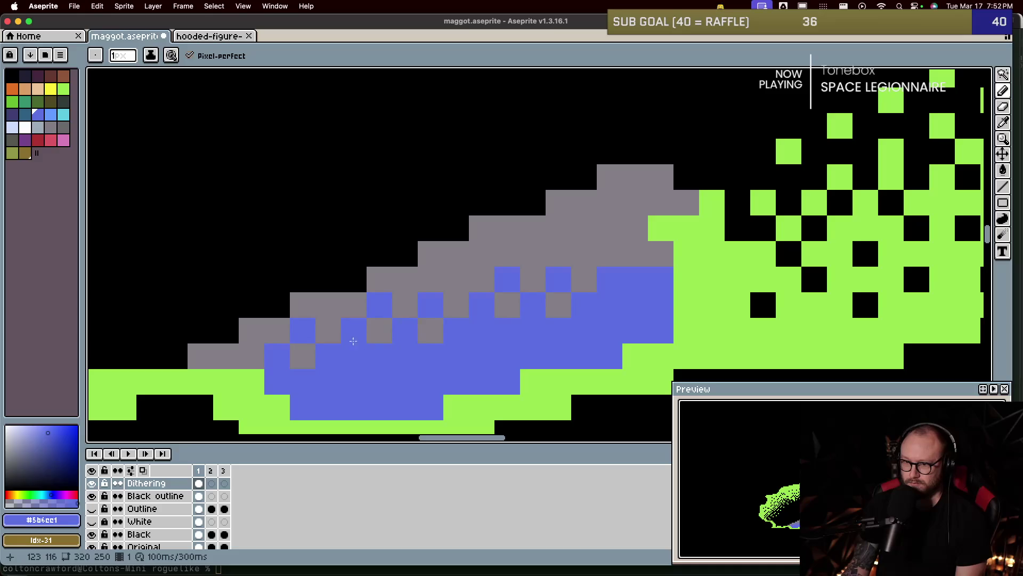
{"action": "left_click", "coordinate": [333, 296], "text": "alt"}
{"action": "left_click", "coordinate": [349, 356]}
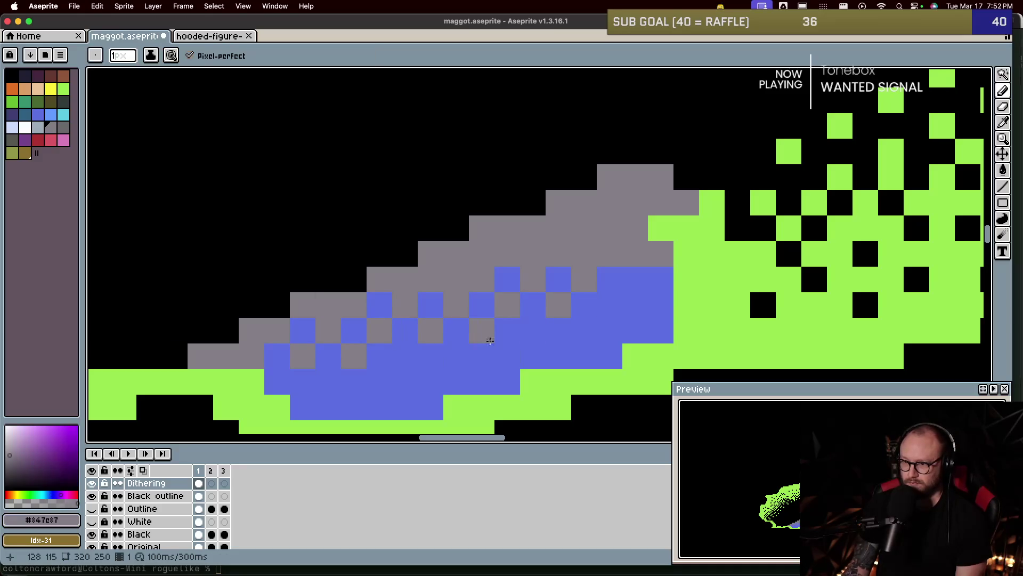
{"action": "left_click", "coordinate": [482, 331]}
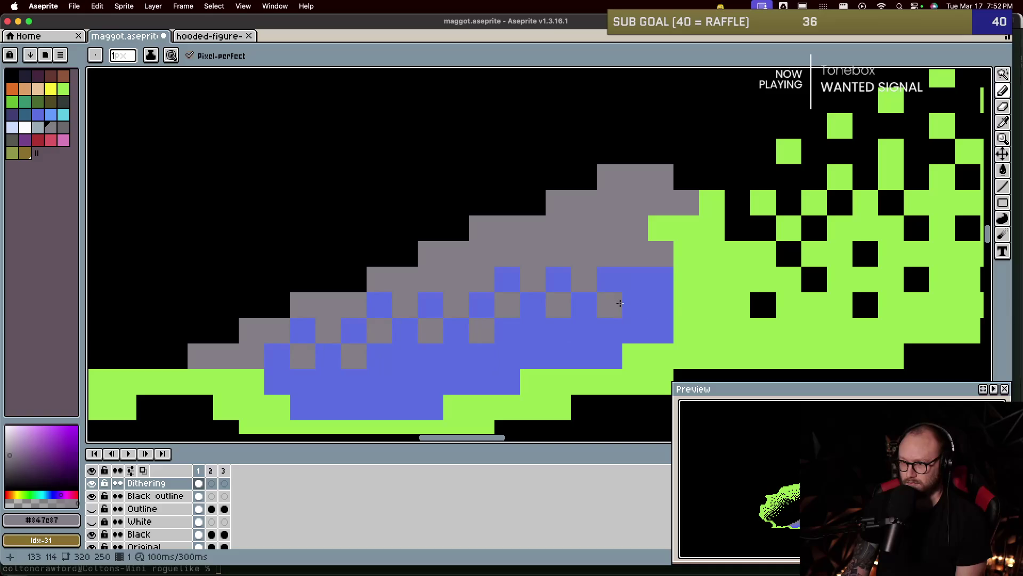
{"action": "left_click", "coordinate": [619, 301]}
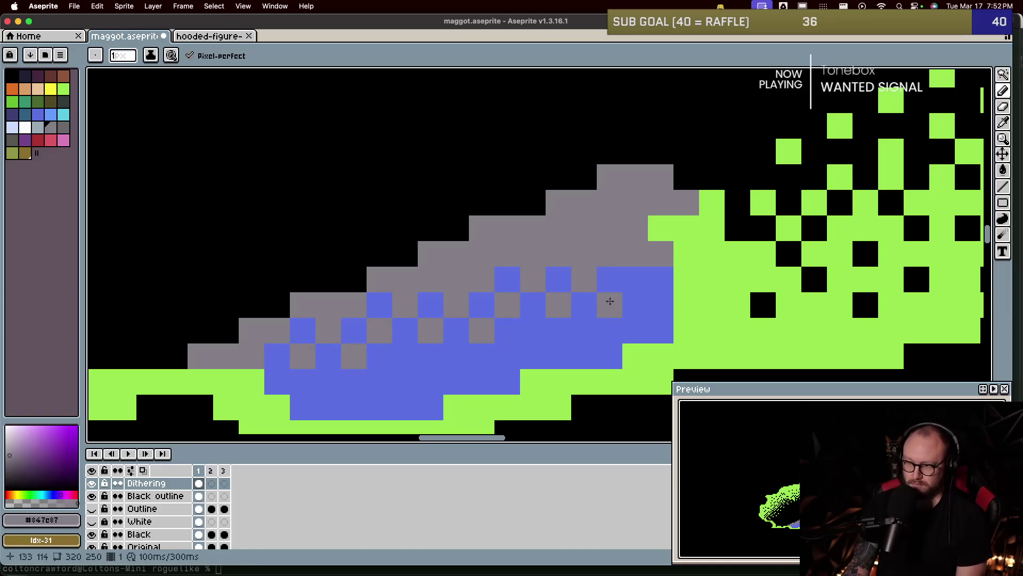
{"action": "left_click", "coordinate": [586, 354]}
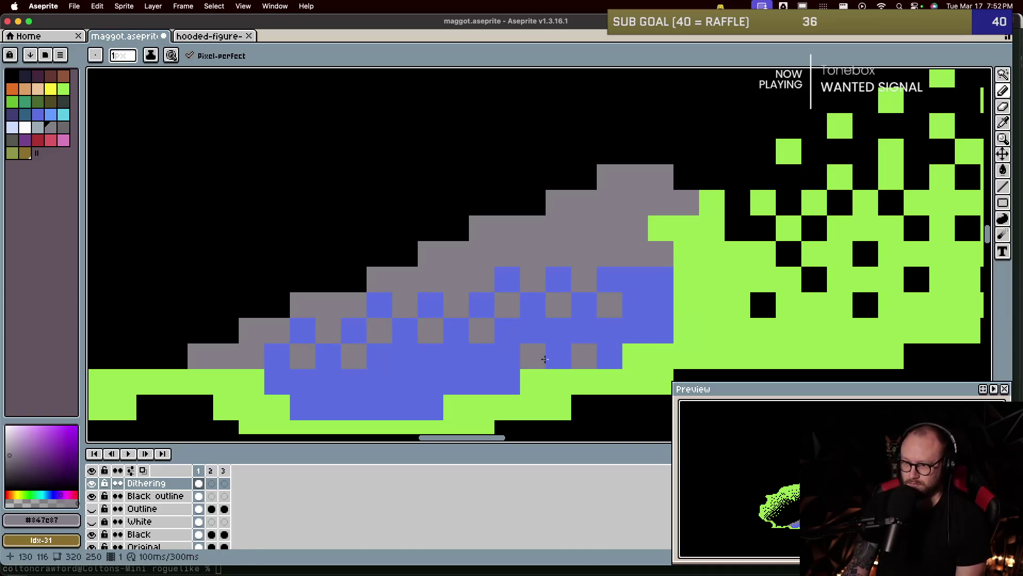
{"action": "left_click", "coordinate": [500, 372]}
{"action": "left_click", "coordinate": [421, 382]}
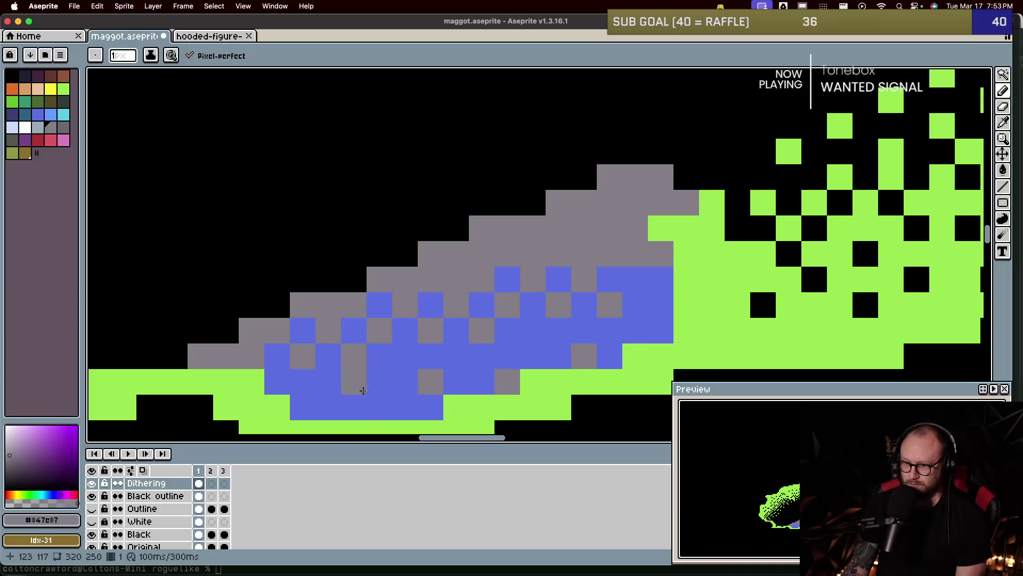
{"action": "left_click", "coordinate": [346, 406]}
Sample the patch blue and dot three more blue pixels higher in the grey area
{"action": "key", "text": "i"}
{"action": "left_click", "coordinate": [529, 280]}
{"action": "key", "text": "b"}
{"action": "left_click", "coordinate": [609, 229]}
{"action": "left_click", "coordinate": [539, 235]}
{"action": "left_click", "coordinate": [660, 178]}
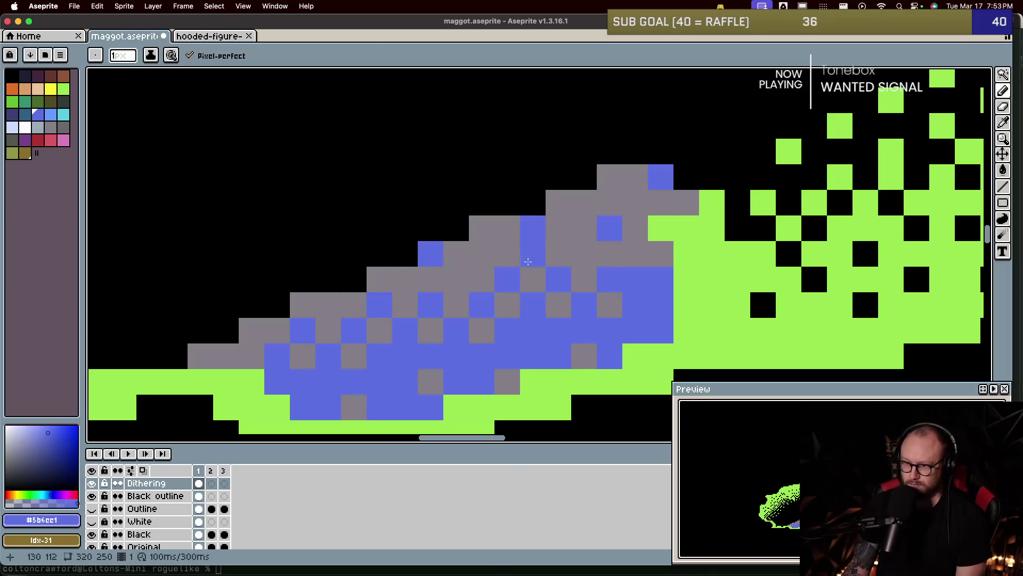
Recolour every blue patch pixel green with a non-contiguous paint-bucket fill of the sampled green
{"action": "key", "text": "i"}
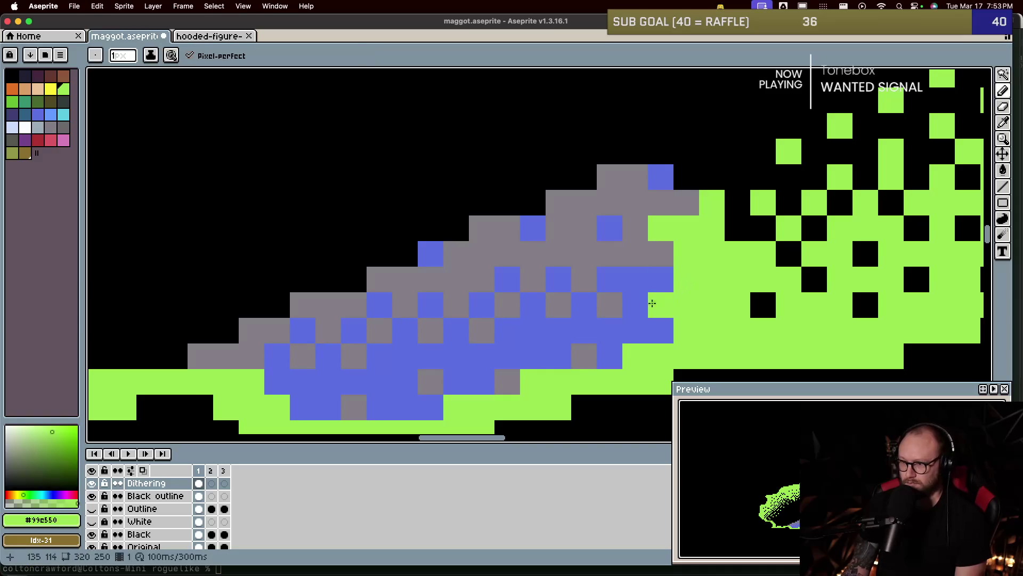
{"action": "left_click", "coordinate": [581, 246]}
{"action": "key", "text": "b"}
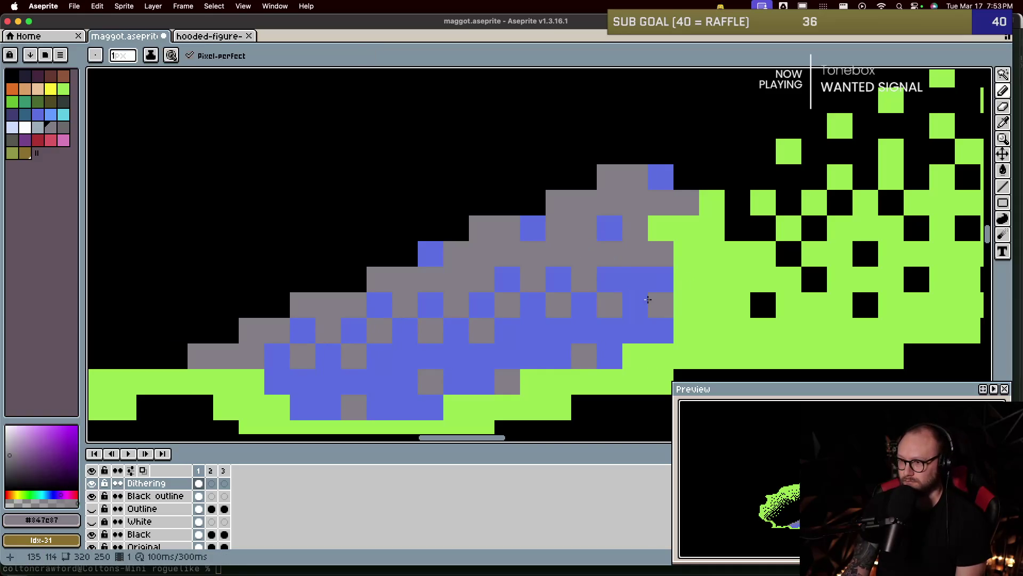
{"action": "left_click", "coordinate": [710, 285], "text": "alt"}
{"action": "key", "text": "g"}
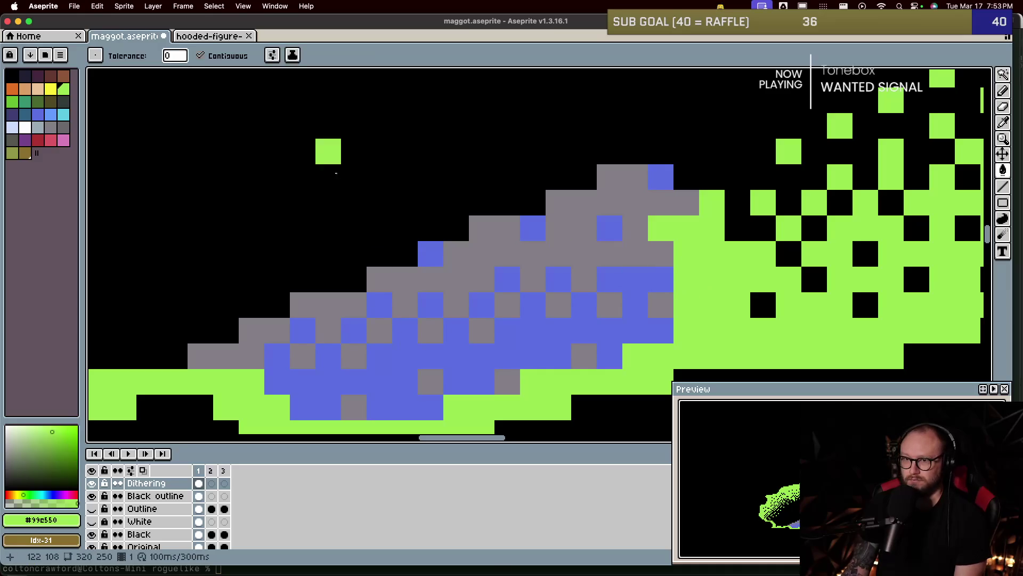
{"action": "left_click", "coordinate": [224, 57]}
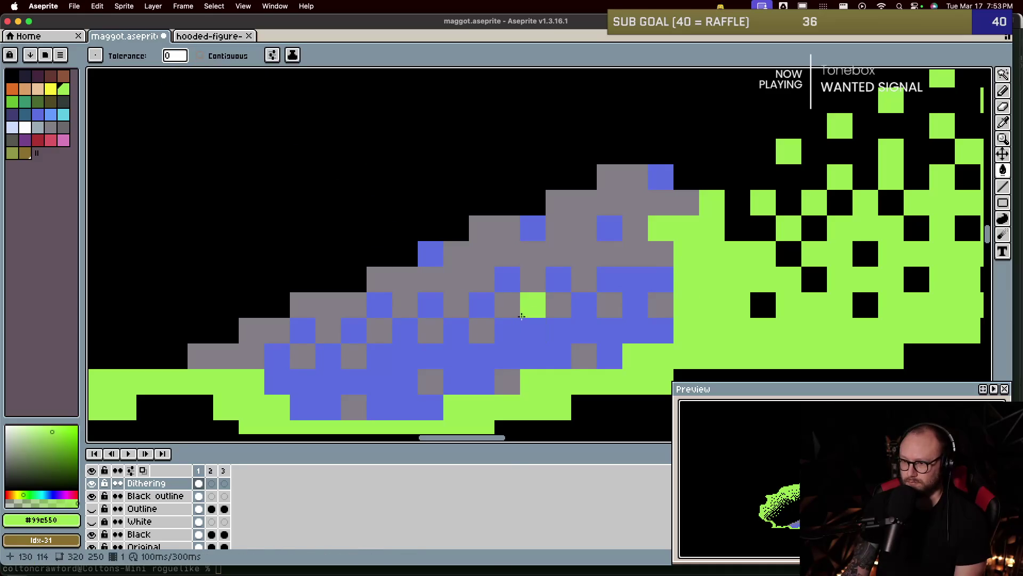
{"action": "left_click", "coordinate": [530, 330]}
Select the grey patch pixels with the magic wand and delete them to black
{"action": "key", "text": "w"}
{"action": "left_click", "coordinate": [481, 250]}
{"action": "key", "text": "Delete"}
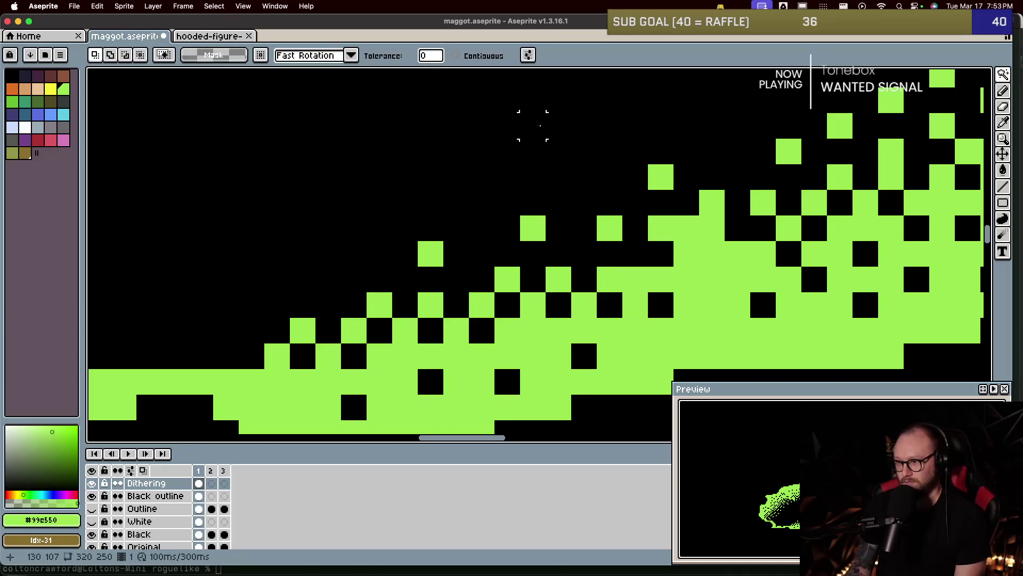
Zoom out and pan so the whole green maggot sits centred on black
{"action": "scroll", "coordinate": [431, 202], "scroll_direction": "down", "scroll_amount": 5}
{"action": "scroll", "coordinate": [434, 209], "scroll_direction": "up", "scroll_amount": 1}
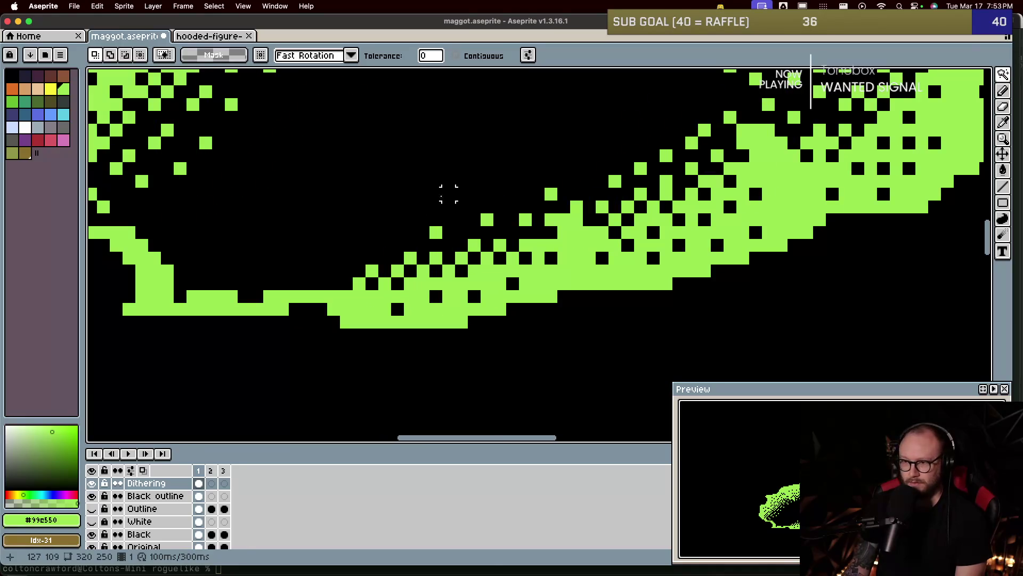
{"action": "scroll", "coordinate": [525, 180], "scroll_direction": "down", "scroll_amount": 3}
{"action": "scroll", "coordinate": [531, 128], "scroll_direction": "up", "scroll_amount": 1}
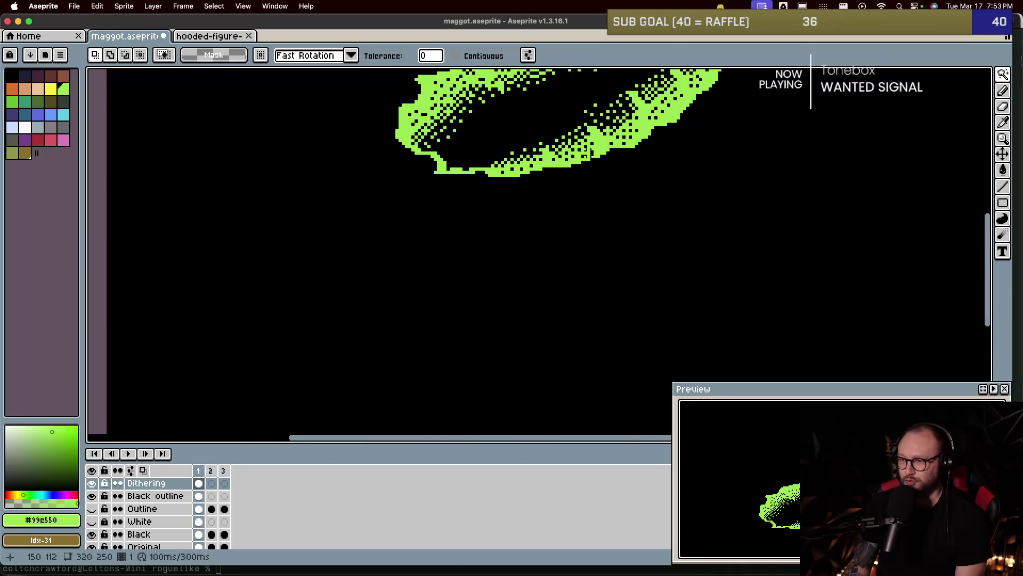
{"action": "scroll", "coordinate": [586, 153], "scroll_direction": "up", "scroll_amount": 2}
{"action": "scroll", "coordinate": [480, 320], "scroll_direction": "down", "scroll_amount": 1}
{"action": "scroll", "coordinate": [451, 375], "scroll_direction": "left", "scroll_amount": 2}
{"action": "scroll", "coordinate": [450, 375], "scroll_direction": "down", "scroll_amount": 2}
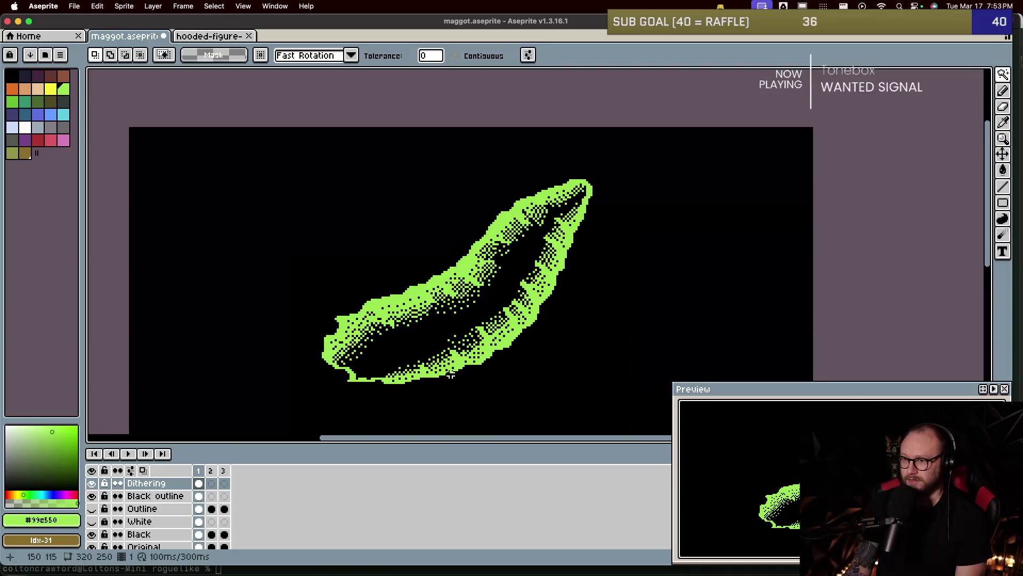
{"action": "mouse_move", "coordinate": [538, 349]}
{"action": "left_mouse_down"}
{"action": "mouse_move", "coordinate": [543, 303]}
{"action": "mouse_move", "coordinate": [573, 318]}
{"action": "left_mouse_up"}
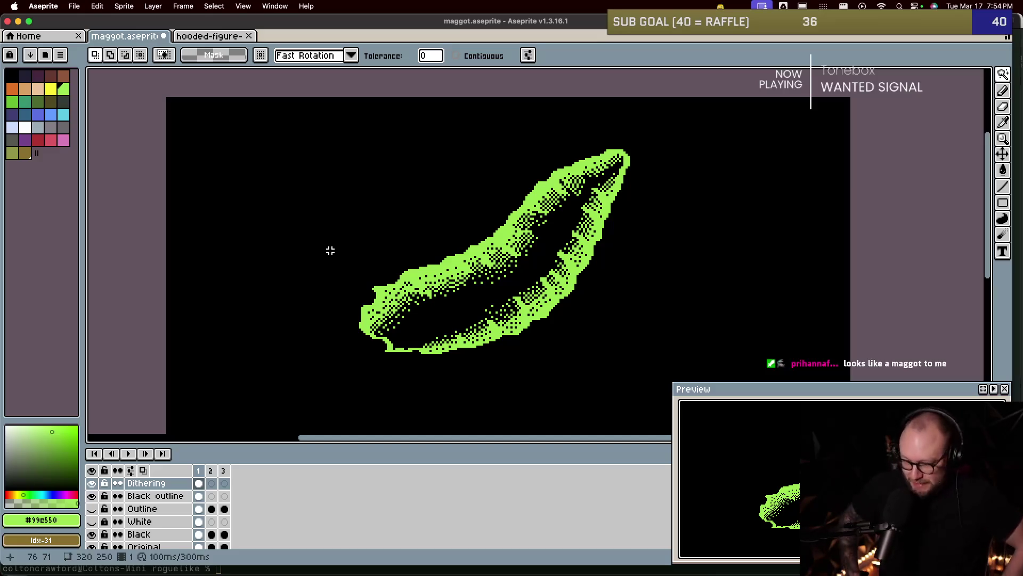
Save maggot.aseprite
{"action": "key", "text": "super+s"}
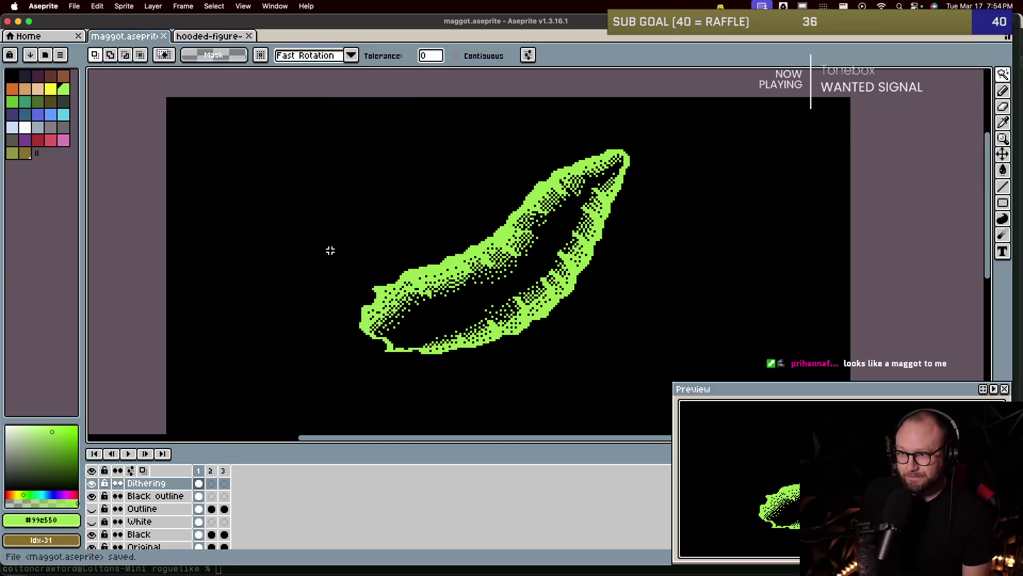
{"action": "scroll", "coordinate": [488, 312], "scroll_direction": "up", "scroll_amount": 1}
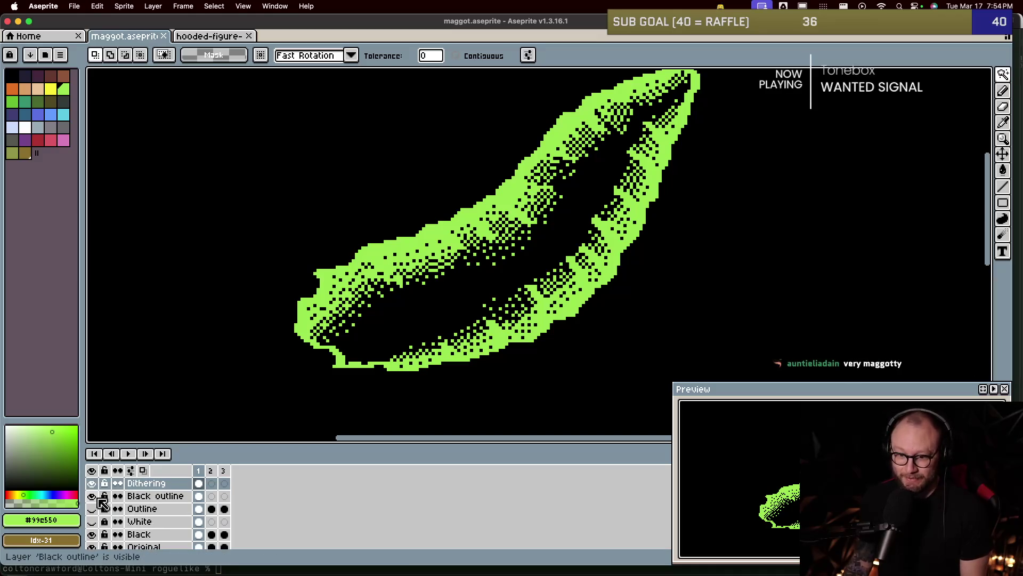
{"action": "scroll", "coordinate": [172, 510], "scroll_direction": "down", "scroll_amount": 1}
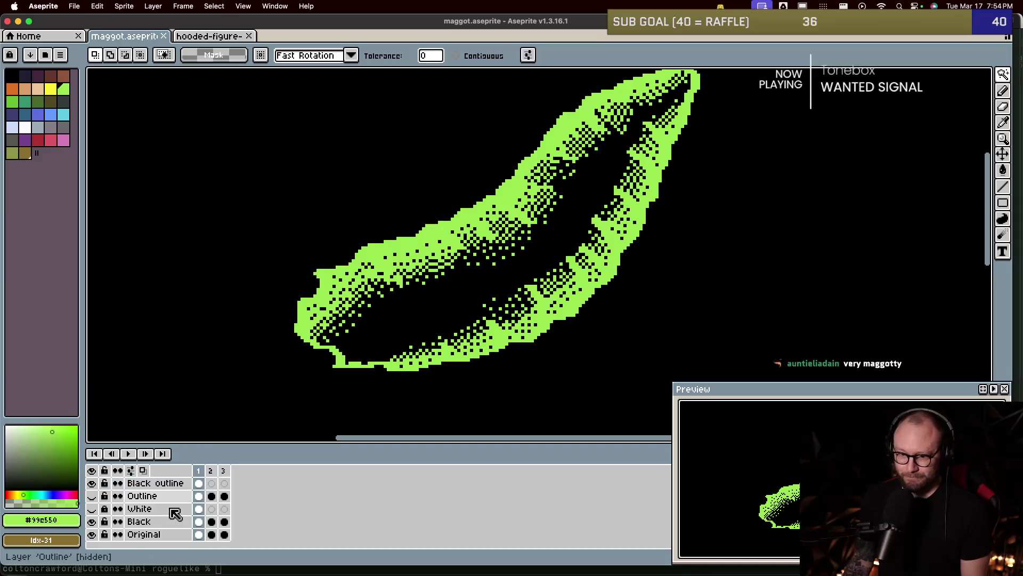
{"action": "scroll", "coordinate": [176, 513], "scroll_direction": "up", "scroll_amount": 1}
Briefly show the Outline and White layers, then hide both again
{"action": "left_click", "coordinate": [91, 503]}
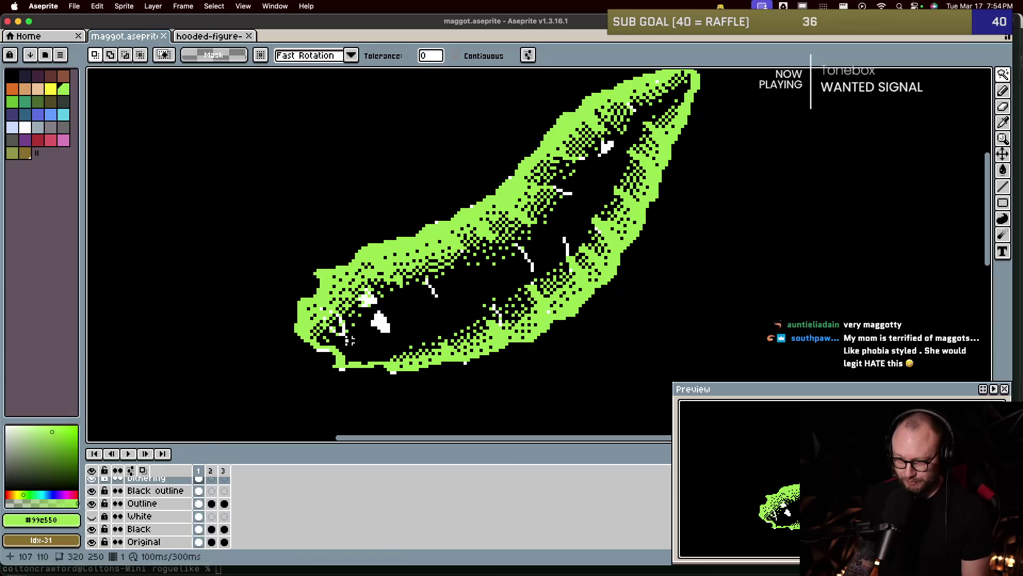
{"action": "left_click", "coordinate": [93, 517]}
{"action": "left_click", "coordinate": [93, 516]}
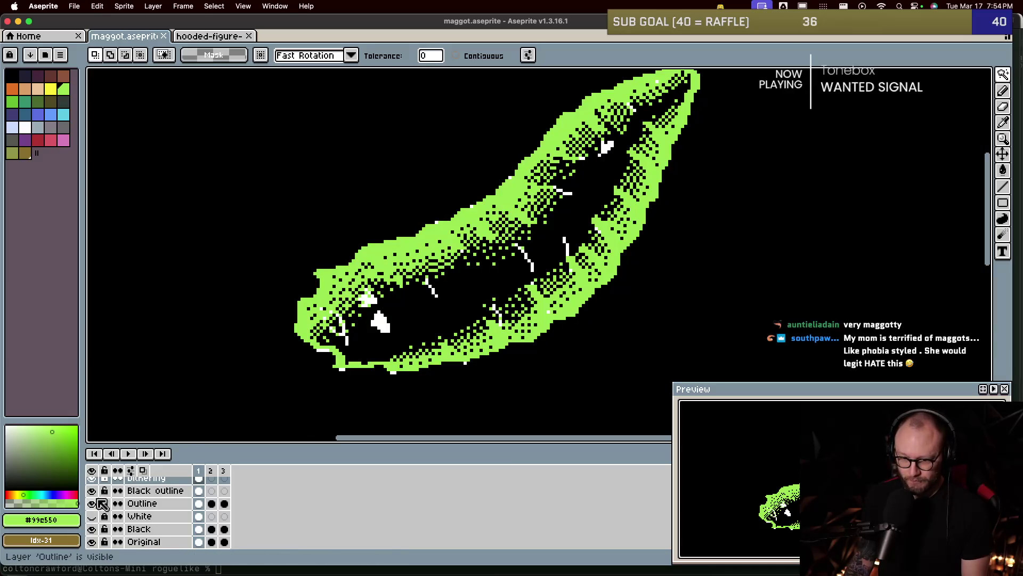
{"action": "scroll", "coordinate": [96, 504], "scroll_direction": "down", "scroll_amount": 1}
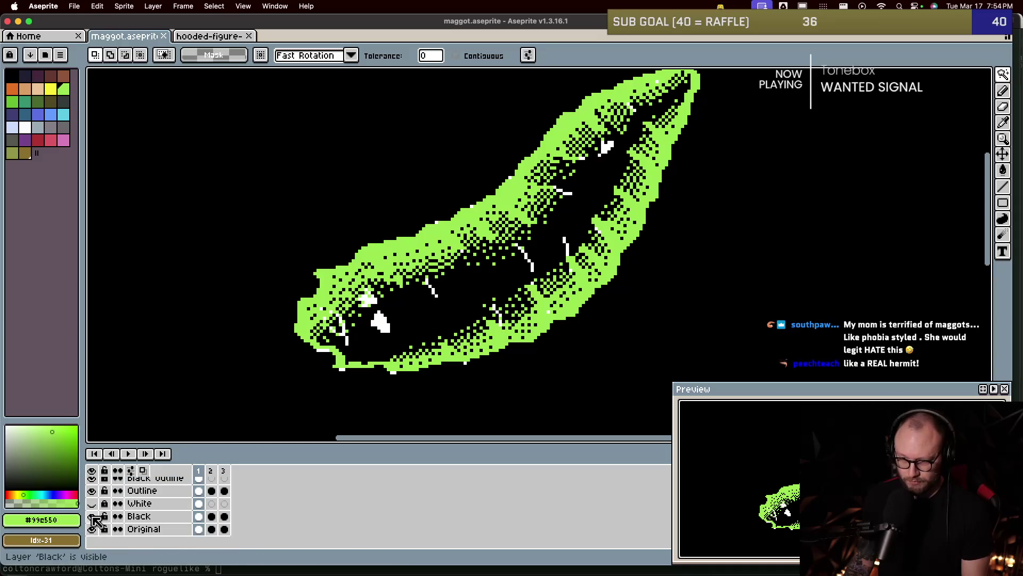
{"action": "left_click", "coordinate": [97, 491]}
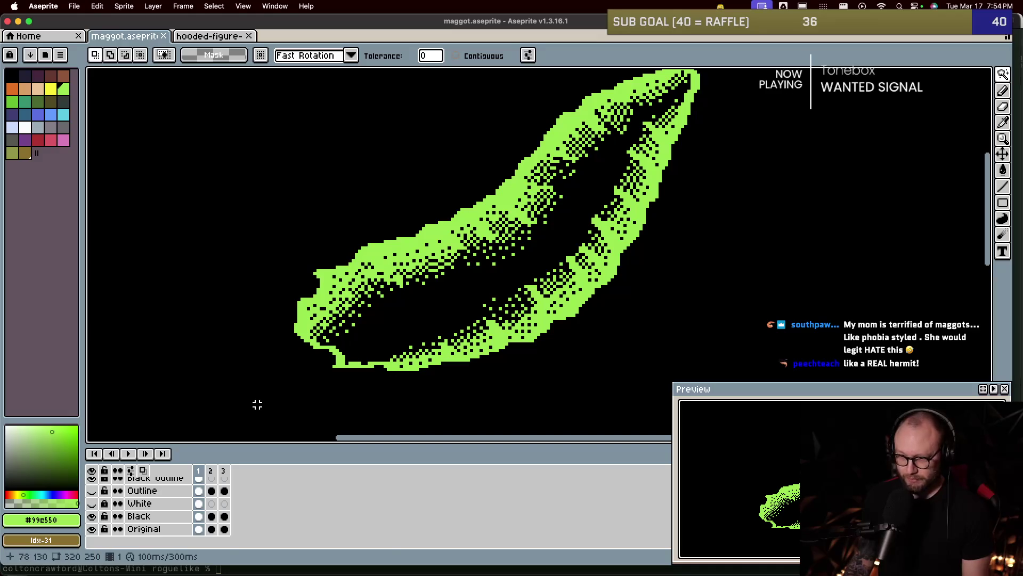
Save, then erase the stray green pixels along the ring's lower-left inner edge
{"action": "scroll", "coordinate": [419, 295], "scroll_direction": "up", "scroll_amount": 2}
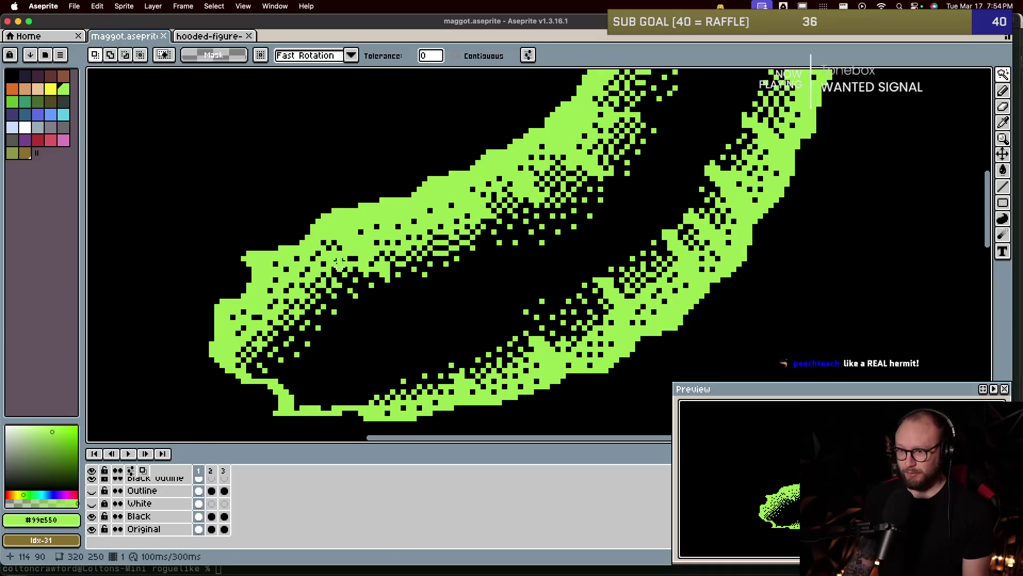
{"action": "key", "text": "b"}
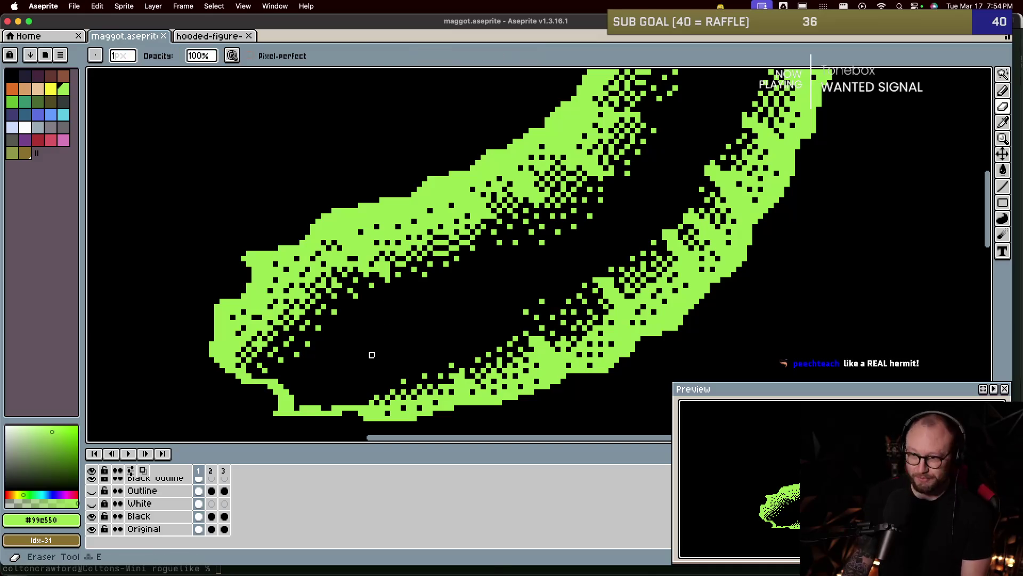
{"action": "key", "text": "super+s"}
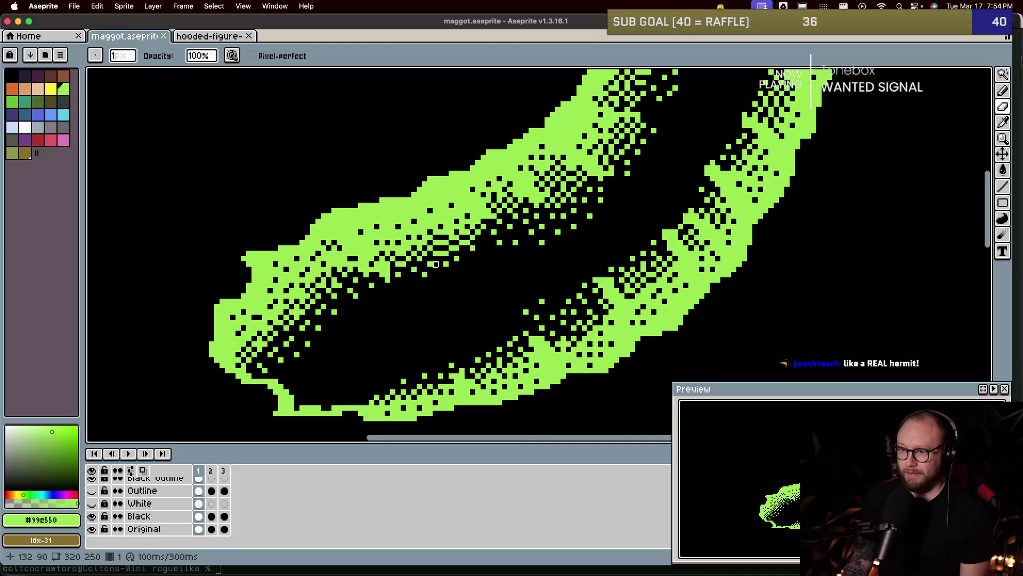
{"action": "left_click", "coordinate": [431, 264]}
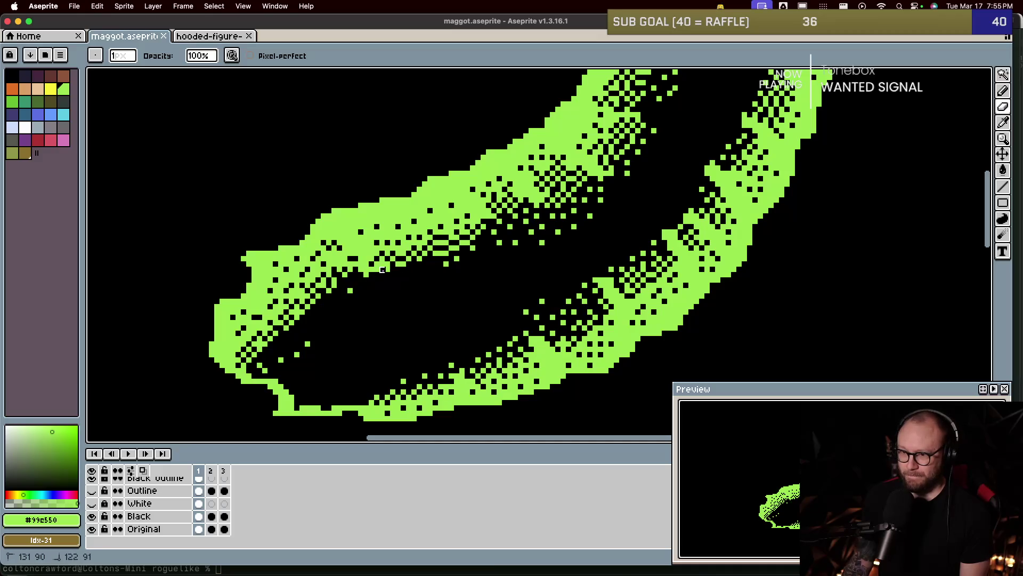
{"action": "mouse_move", "coordinate": [318, 328]}
{"action": "left_mouse_down"}
{"action": "mouse_move", "coordinate": [256, 344]}
{"action": "mouse_move", "coordinate": [288, 304]}
{"action": "mouse_move", "coordinate": [335, 281]}
{"action": "mouse_move", "coordinate": [399, 269]}
{"action": "mouse_move", "coordinate": [373, 272]}
{"action": "left_mouse_up"}
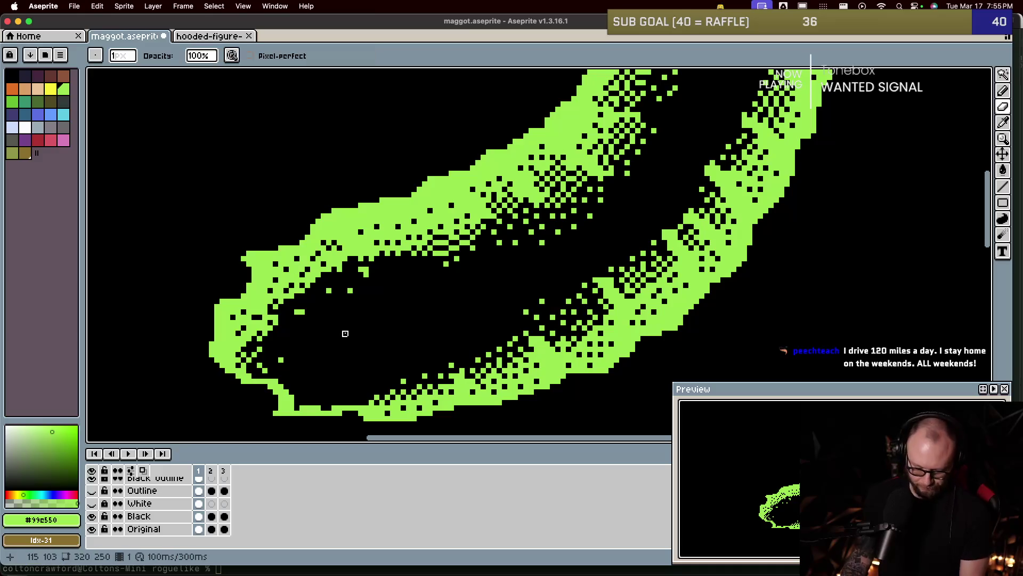
Add green dither pixels along the upper-left inner edge with the pencil
{"action": "key", "text": "b"}
{"action": "scroll", "coordinate": [340, 336], "scroll_direction": "up", "scroll_amount": 3}
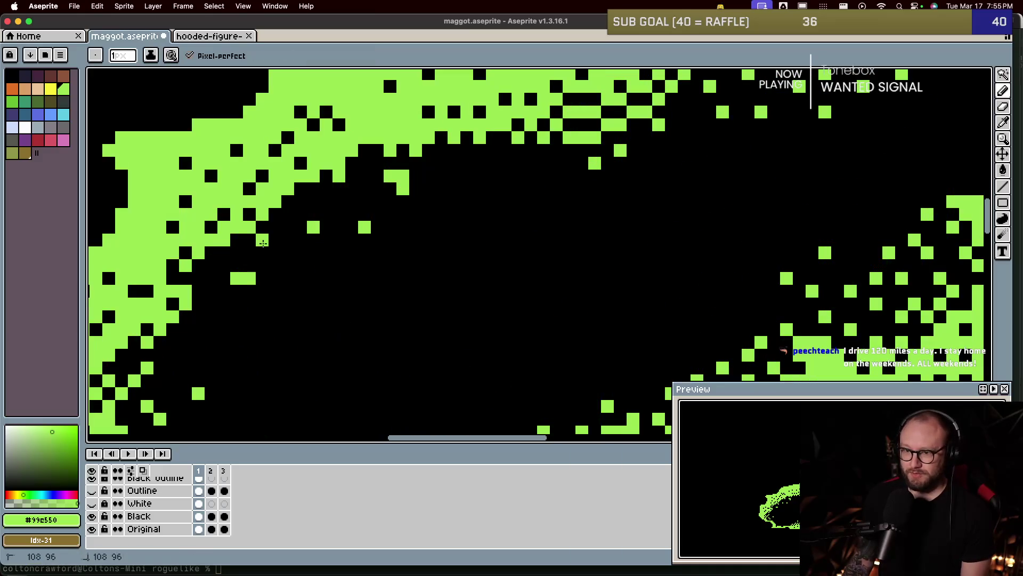
{"action": "left_click", "coordinate": [288, 215]}
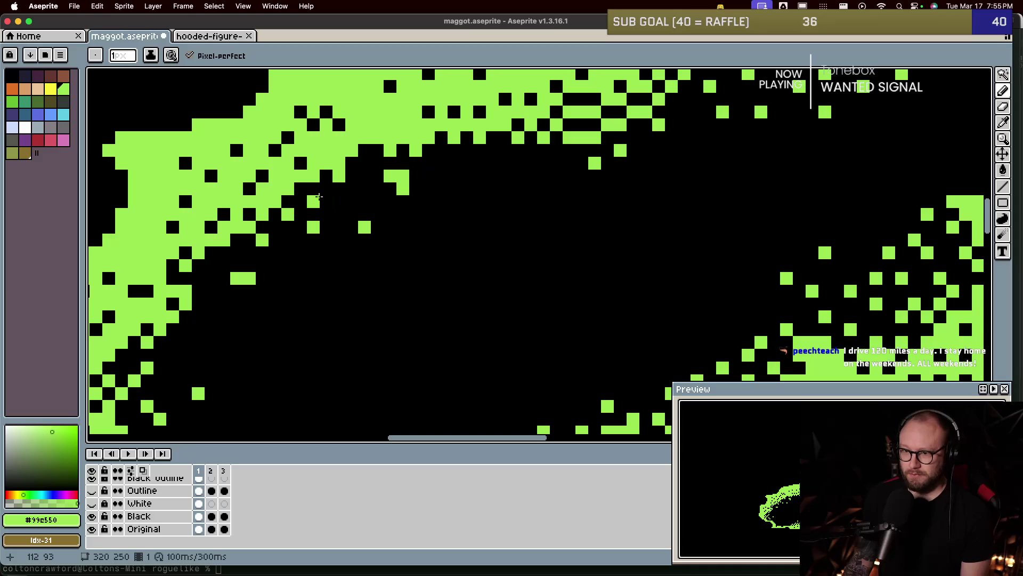
{"action": "left_click", "coordinate": [330, 188]}
{"action": "left_click", "coordinate": [363, 160]}
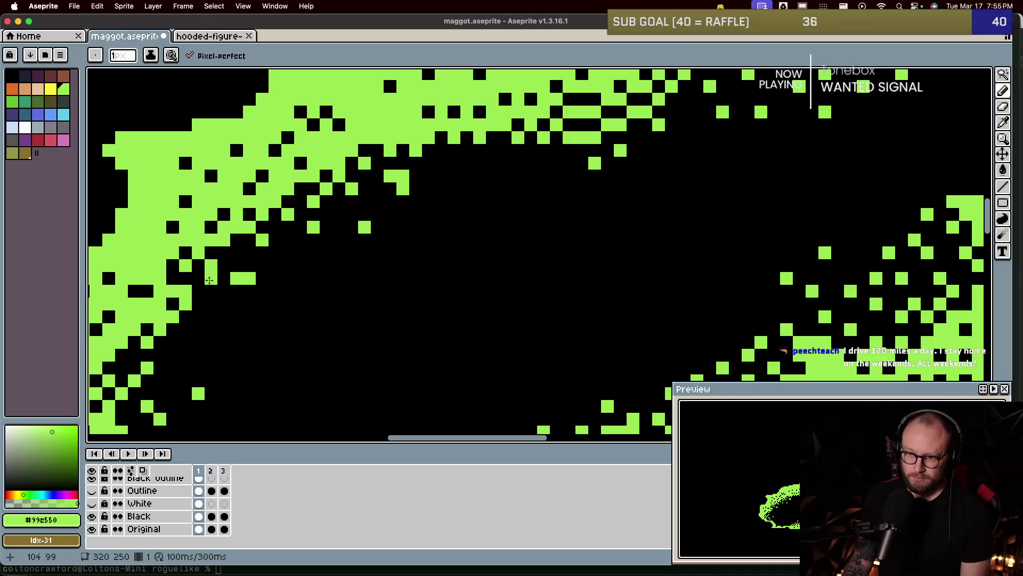
{"action": "left_click", "coordinate": [236, 253]}
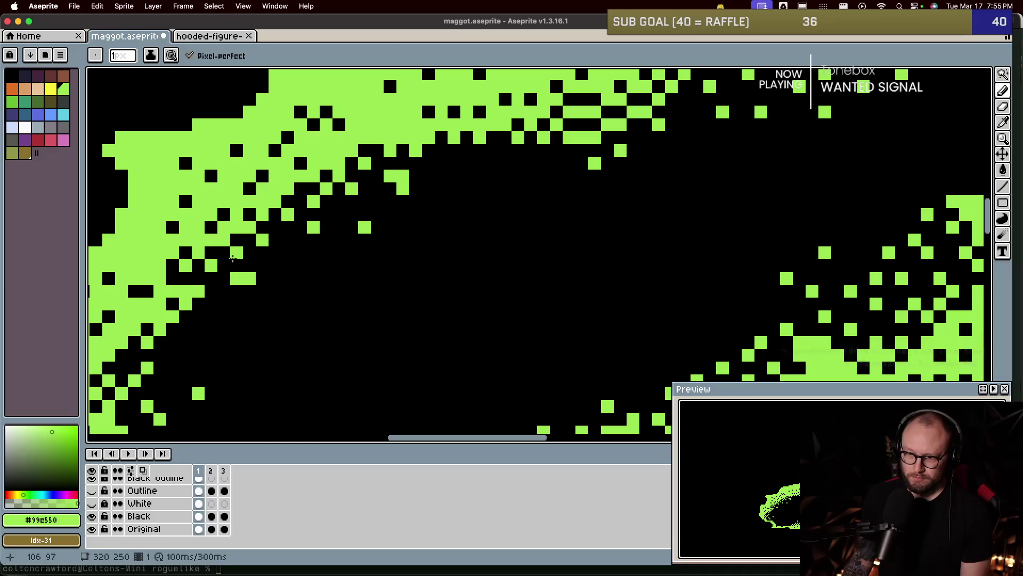
{"action": "left_click_drag", "start_coordinate": [159, 354], "coordinate": [185, 331]}
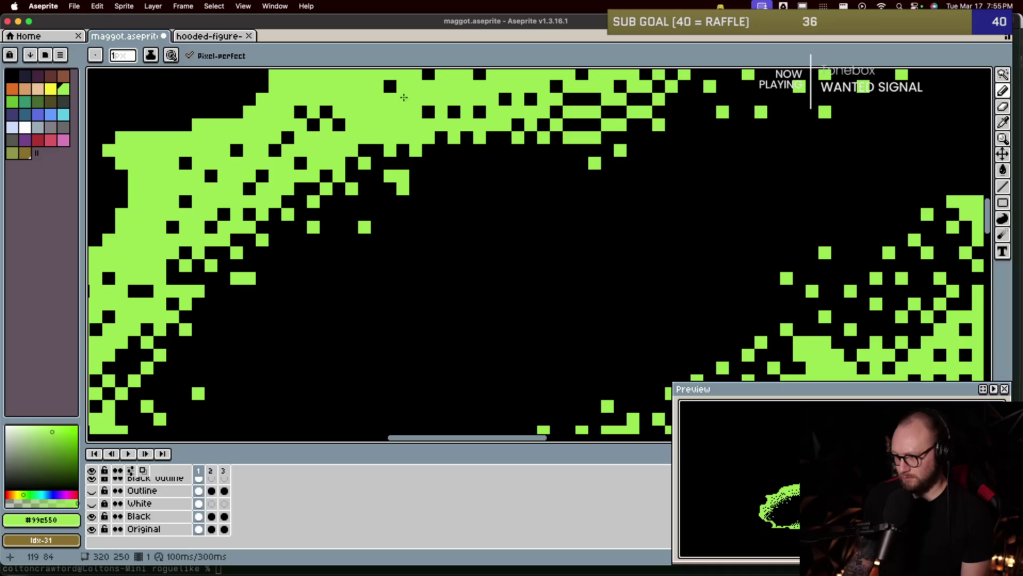
Bring the whole ring into view and hide the Black layer to reveal the reference photo
{"action": "scroll", "coordinate": [532, 410], "scroll_direction": "up", "scroll_amount": 1}
{"action": "scroll", "coordinate": [538, 416], "scroll_direction": "down", "scroll_amount": 2}
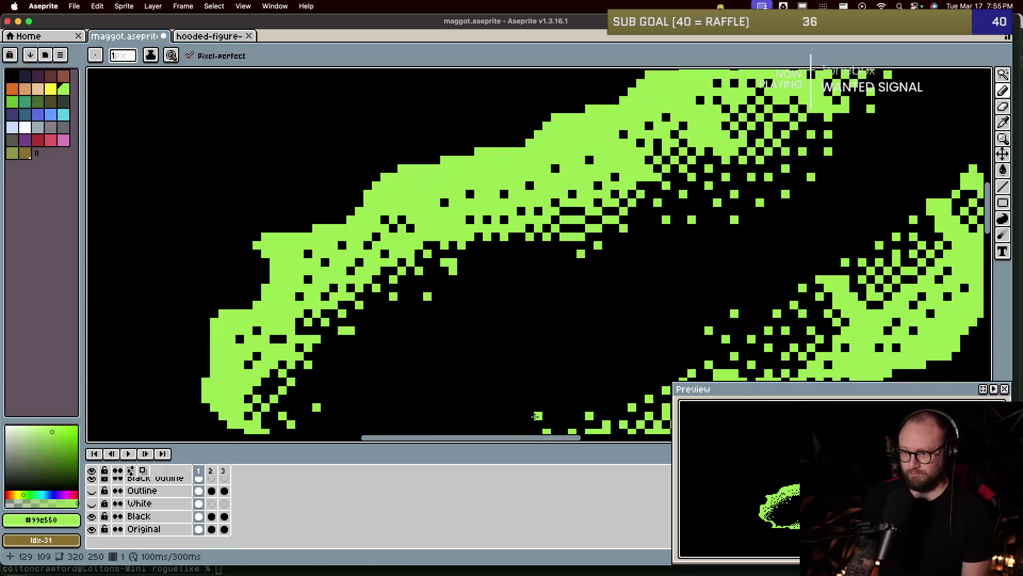
{"action": "left_click_drag", "start_coordinate": [475, 365], "coordinate": [456, 256]}
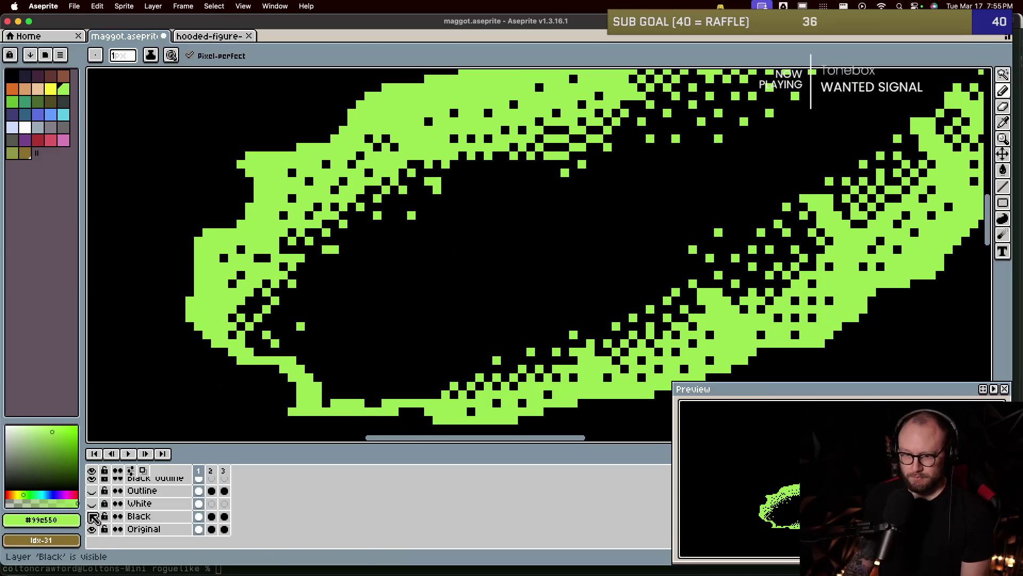
{"action": "left_click", "coordinate": [92, 516]}
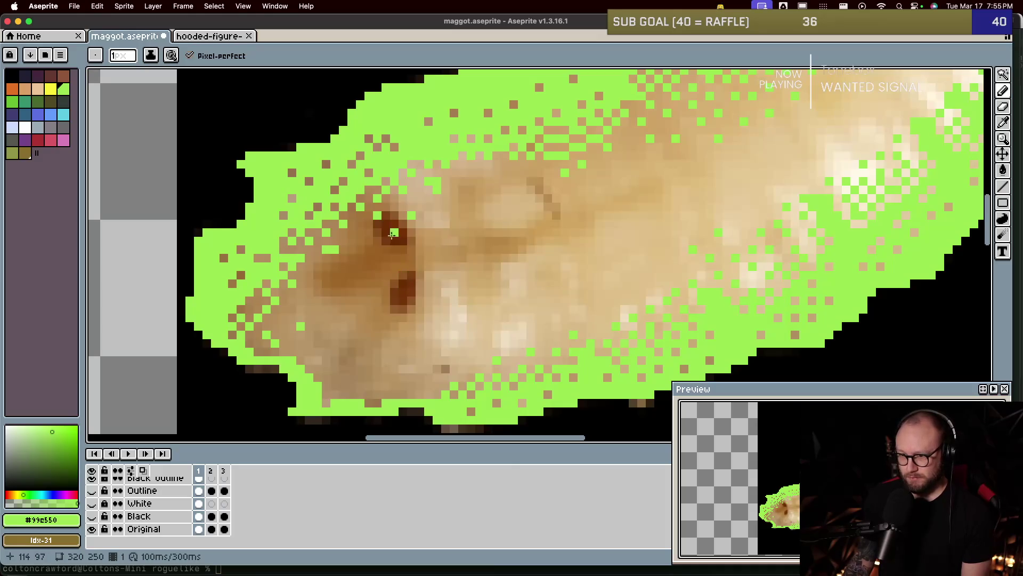
Paint a small green stroke over the photo, then add a new layer above Dithering on frame 3
{"action": "left_click", "coordinate": [384, 233]}
{"action": "left_click_drag", "start_coordinate": [389, 240], "coordinate": [398, 232]}
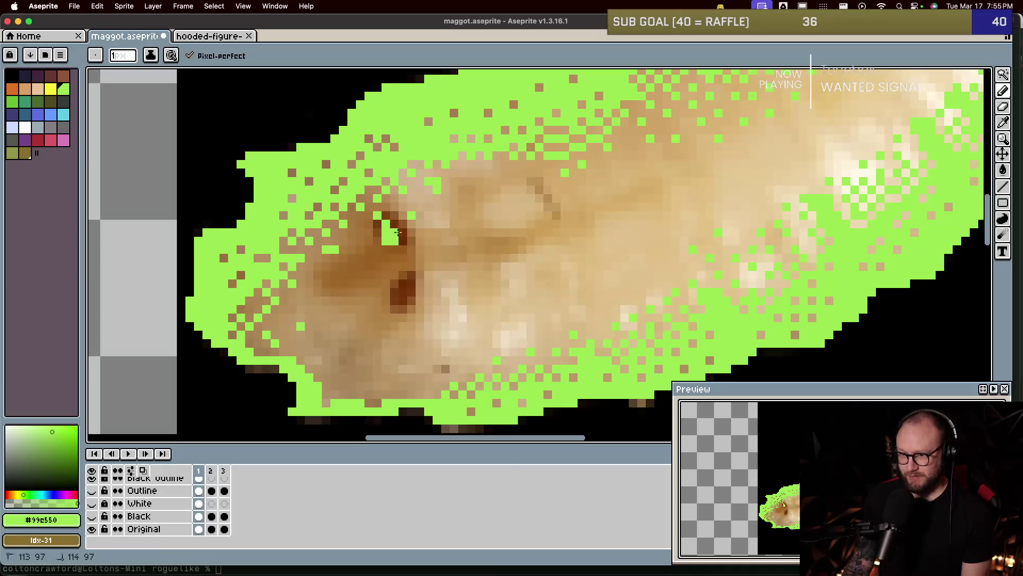
{"action": "left_click", "coordinate": [388, 231]}
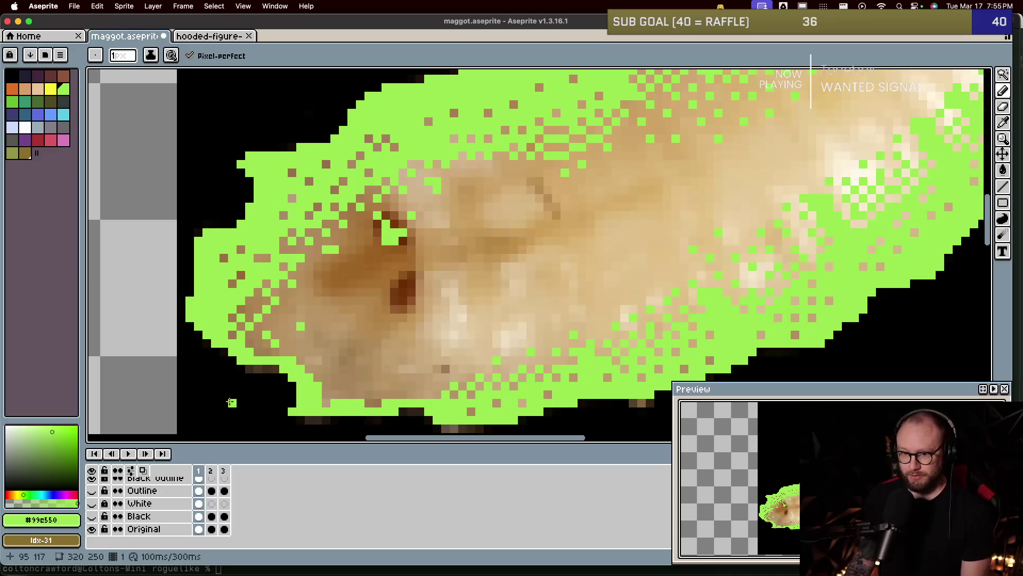
{"action": "left_click", "coordinate": [223, 470]}
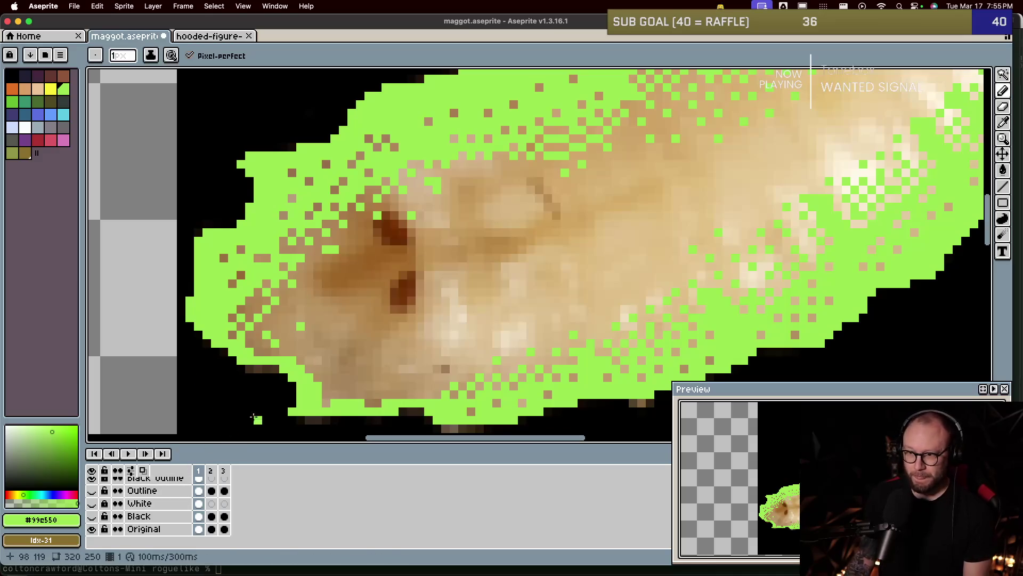
{"action": "key", "text": "shift+n"}
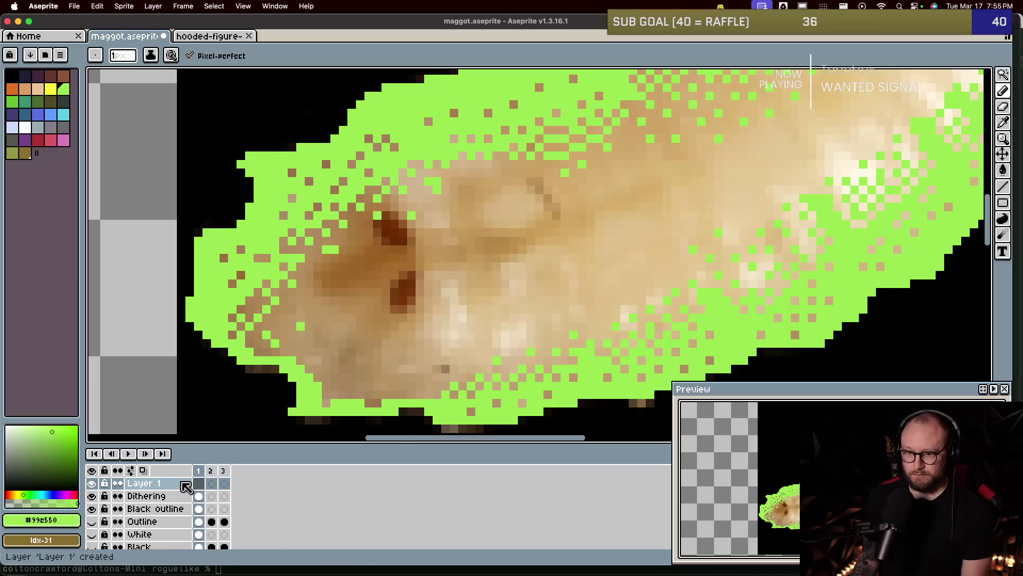
Rename Layer 1 to 'Face'
{"action": "double_click", "coordinate": [180, 488]}
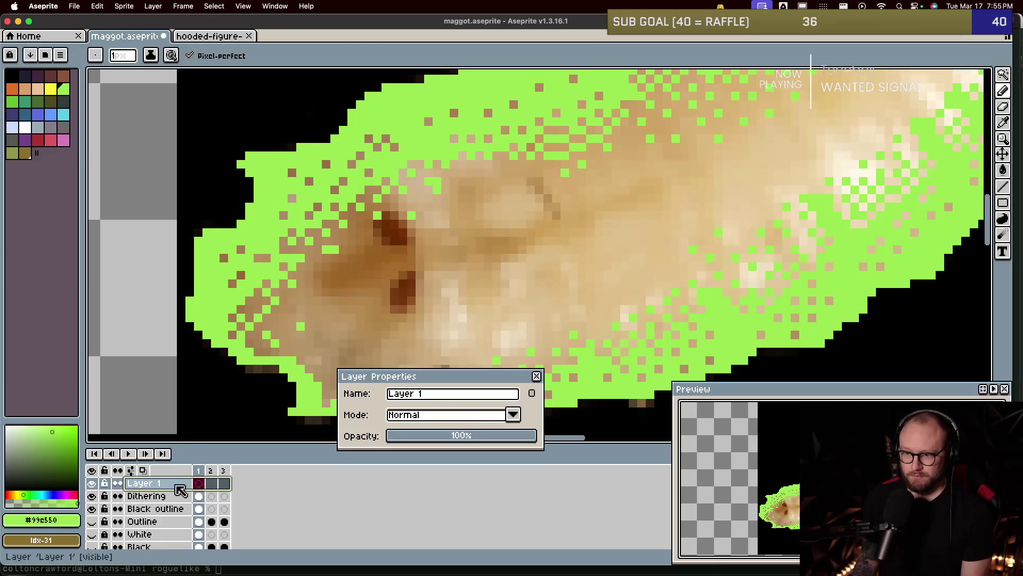
{"action": "left_click", "coordinate": [441, 398]}
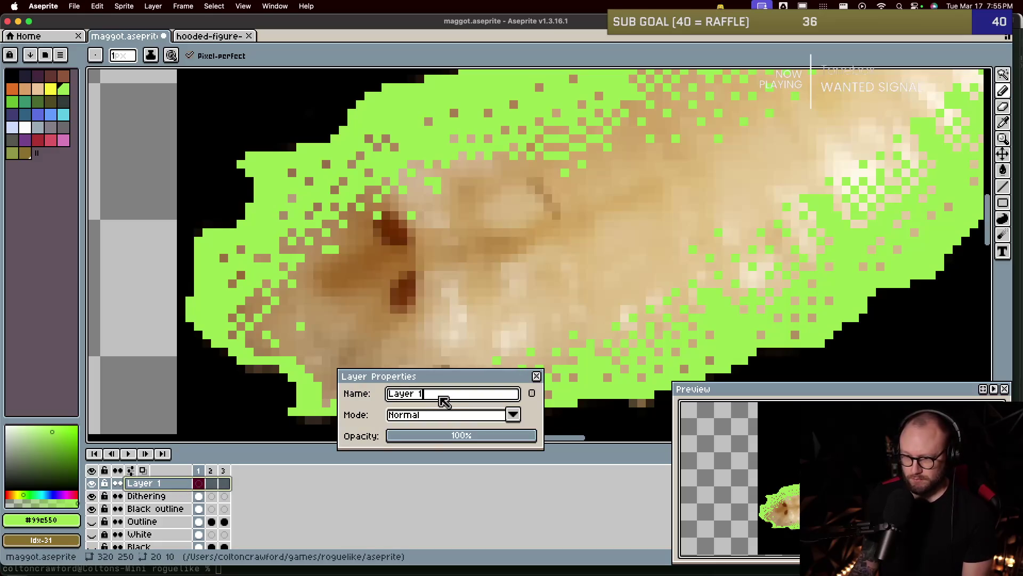
{"action": "left_click_drag", "start_coordinate": [403, 395], "coordinate": [379, 397]}
{"action": "left_click_drag", "start_coordinate": [445, 397], "coordinate": [382, 398]}
{"action": "type", "text": "Face"}
{"action": "key", "text": "Return"}
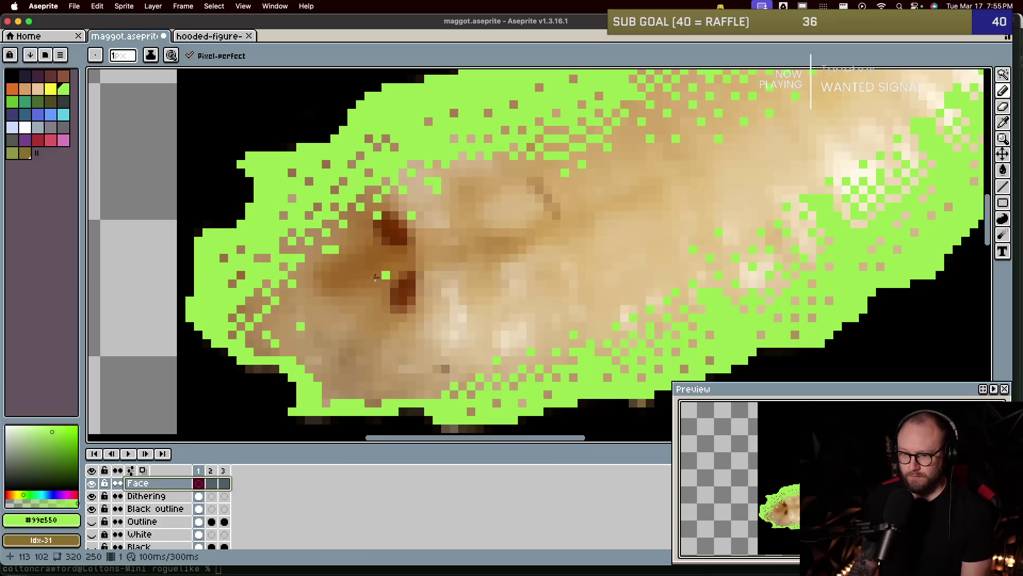
Paint green pixels over the dark head markings and move a selected patch right and down
{"action": "mouse_move", "coordinate": [390, 216]}
{"action": "left_mouse_down"}
{"action": "mouse_move", "coordinate": [382, 246]}
{"action": "mouse_move", "coordinate": [399, 228]}
{"action": "left_mouse_up"}
{"action": "mouse_move", "coordinate": [413, 275]}
{"action": "left_mouse_down"}
{"action": "mouse_move", "coordinate": [416, 298]}
{"action": "mouse_move", "coordinate": [406, 286]}
{"action": "left_mouse_up"}
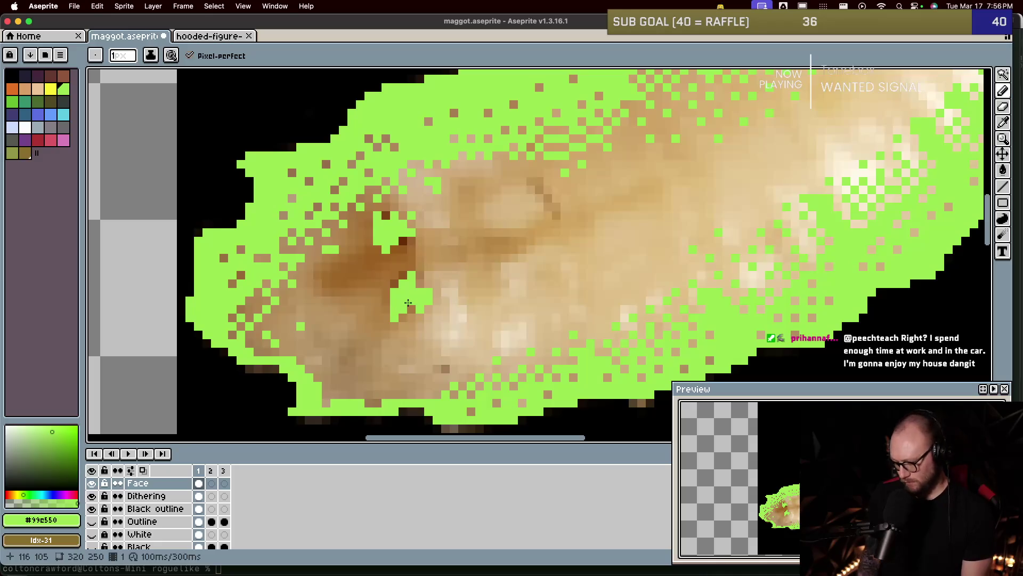
{"action": "key", "text": "m"}
{"action": "scroll", "coordinate": [409, 293], "scroll_direction": "up", "scroll_amount": 1}
{"action": "mouse_move", "coordinate": [335, 165]}
{"action": "left_mouse_down"}
{"action": "mouse_move", "coordinate": [479, 292]}
{"action": "mouse_move", "coordinate": [498, 366]}
{"action": "left_mouse_up"}
{"action": "mouse_move", "coordinate": [430, 313]}
{"action": "left_mouse_down"}
{"action": "mouse_move", "coordinate": [476, 333]}
{"action": "mouse_move", "coordinate": [450, 343]}
{"action": "mouse_move", "coordinate": [457, 347]}
{"action": "left_mouse_up"}
{"action": "left_click", "coordinate": [604, 241]}
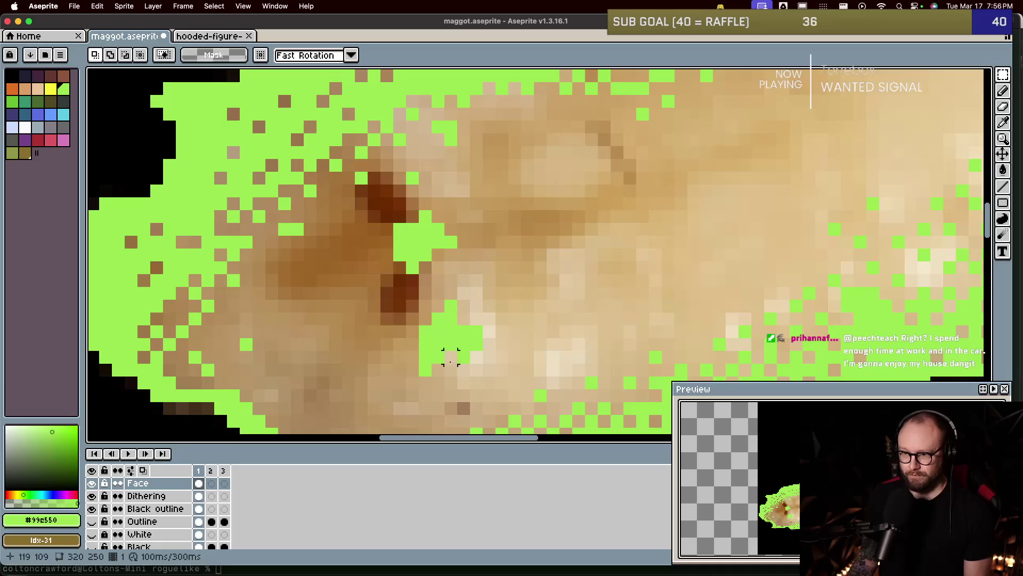
Draw another green pencil stroke along the face
{"action": "key", "text": "b"}
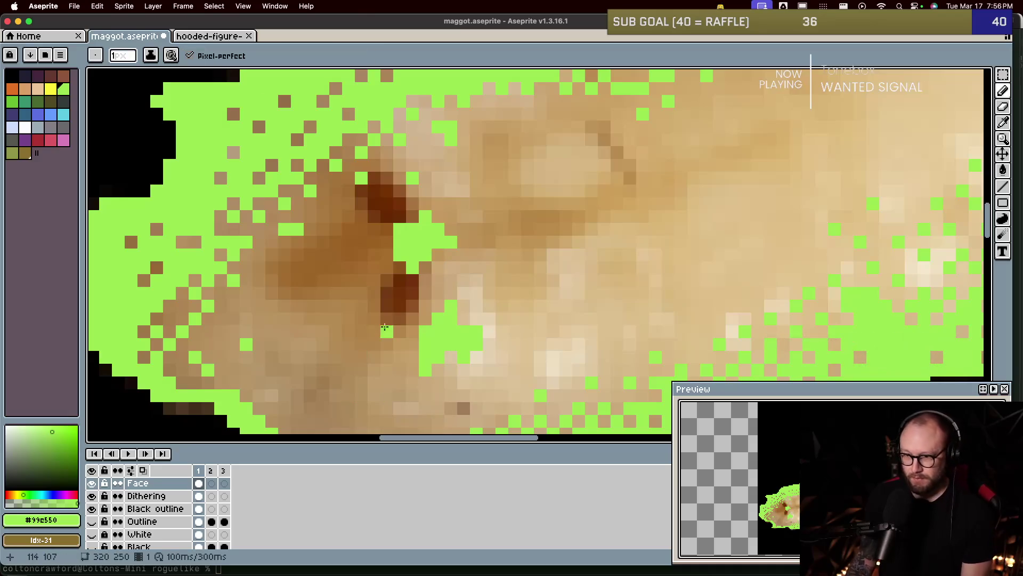
{"action": "mouse_move", "coordinate": [312, 294]}
{"action": "left_mouse_down"}
{"action": "mouse_move", "coordinate": [310, 344]}
{"action": "mouse_move", "coordinate": [341, 383]}
{"action": "mouse_move", "coordinate": [367, 371]}
{"action": "mouse_move", "coordinate": [356, 311]}
{"action": "mouse_move", "coordinate": [336, 278]}
{"action": "left_mouse_up"}
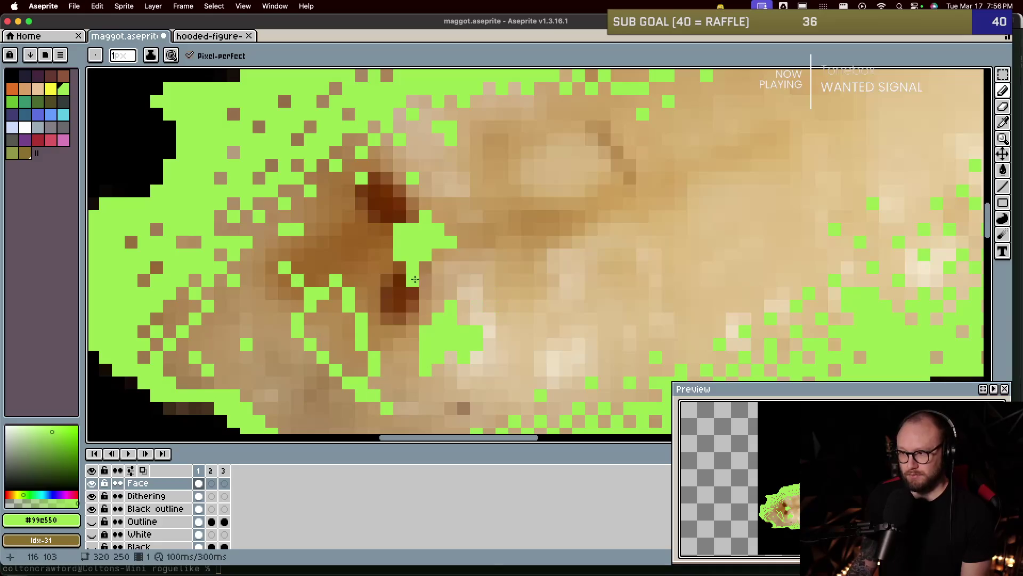
{"action": "scroll", "coordinate": [192, 373], "scroll_direction": "down", "scroll_amount": 6}
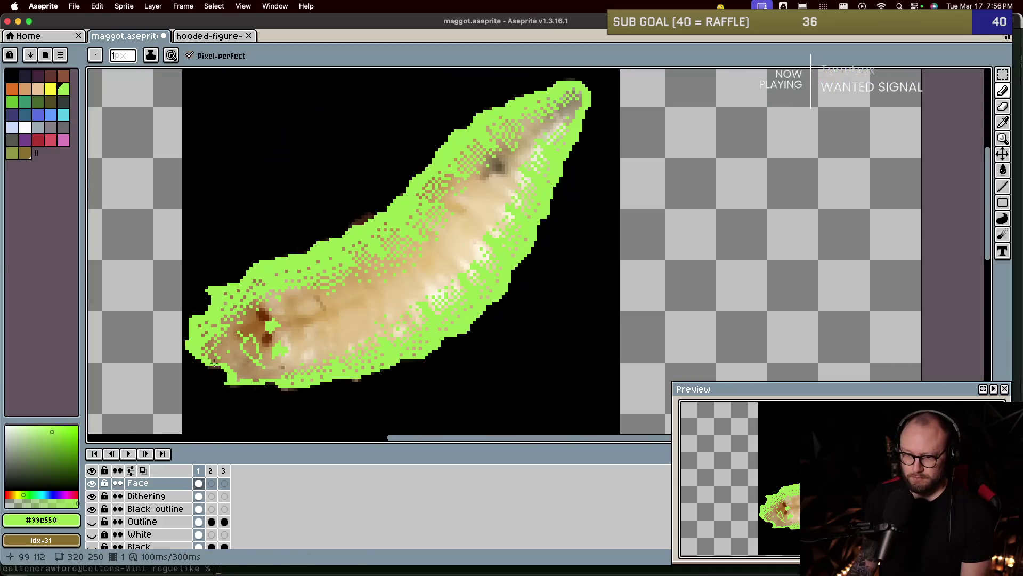
Hide the Original reference photo and show the solid Black background layer
{"action": "scroll", "coordinate": [145, 523], "scroll_direction": "down", "scroll_amount": 2}
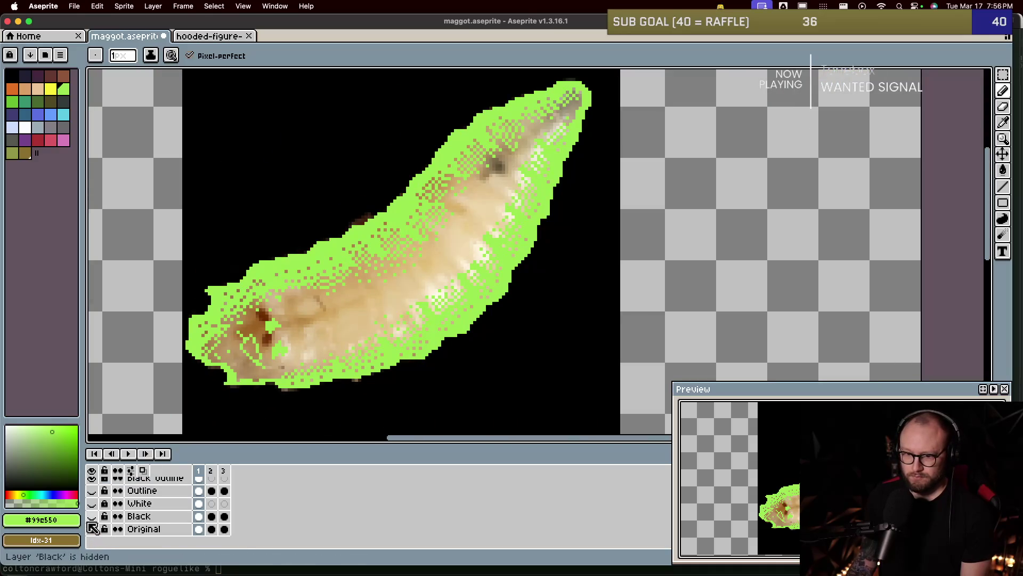
{"action": "left_click", "coordinate": [91, 529]}
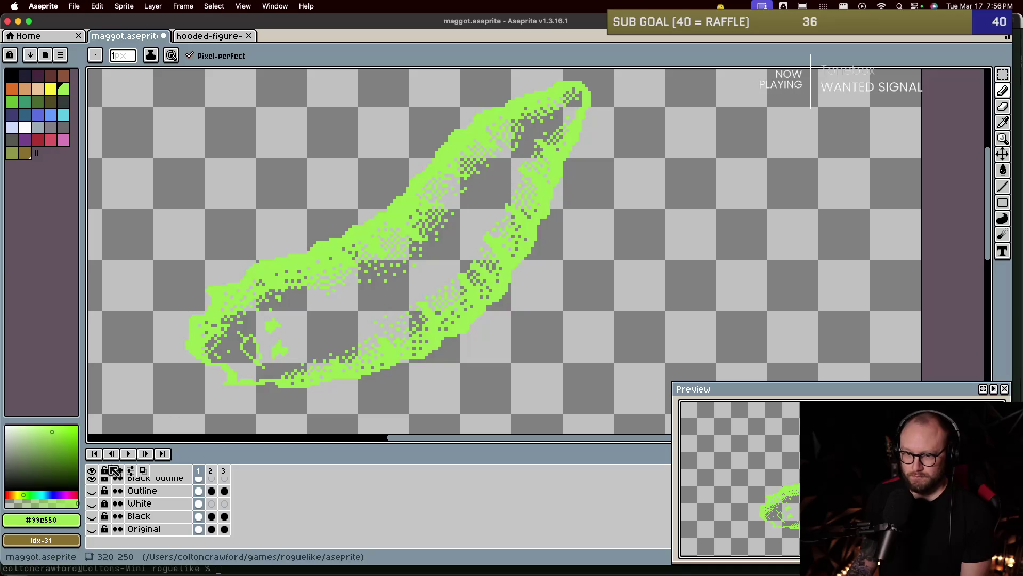
{"action": "left_click", "coordinate": [92, 516]}
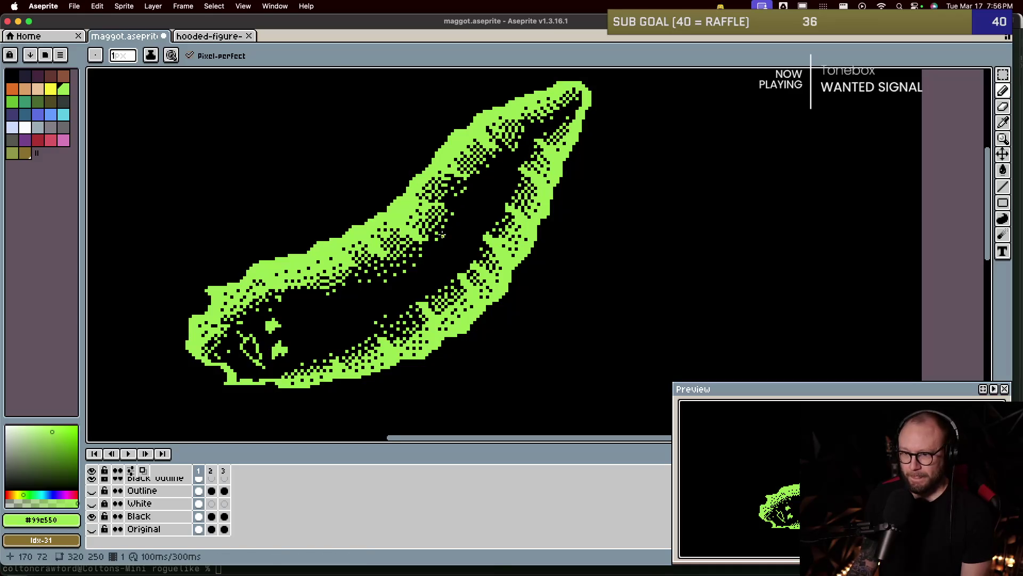
Hide the Dithering layer's shading
{"action": "scroll", "coordinate": [442, 235], "scroll_direction": "down", "scroll_amount": 3}
{"action": "scroll", "coordinate": [442, 235], "scroll_direction": "up", "scroll_amount": 2}
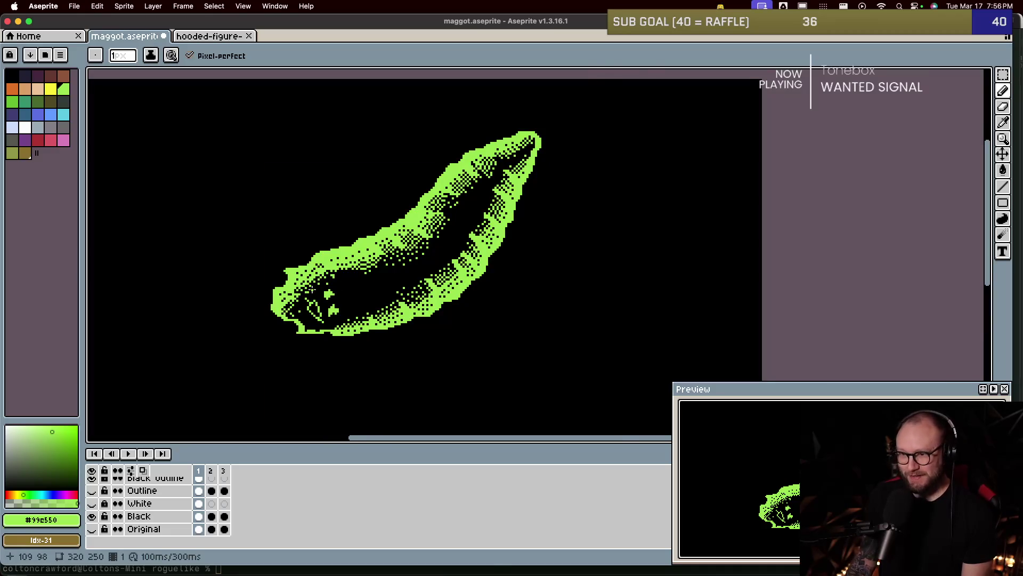
{"action": "scroll", "coordinate": [312, 289], "scroll_direction": "down", "scroll_amount": 2}
{"action": "scroll", "coordinate": [312, 289], "scroll_direction": "up", "scroll_amount": 2}
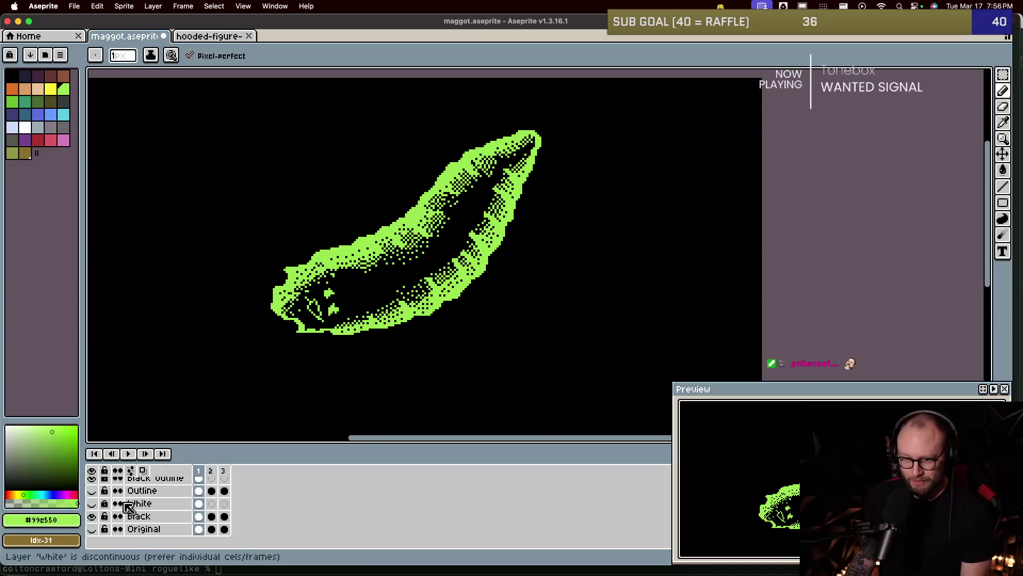
{"action": "scroll", "coordinate": [136, 505], "scroll_direction": "up", "scroll_amount": 2}
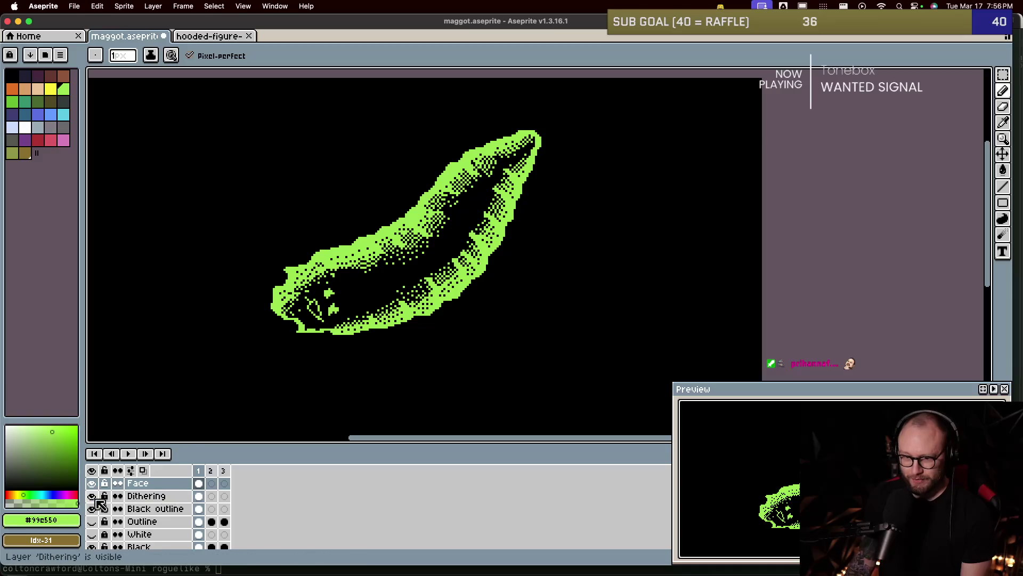
{"action": "left_click", "coordinate": [92, 496]}
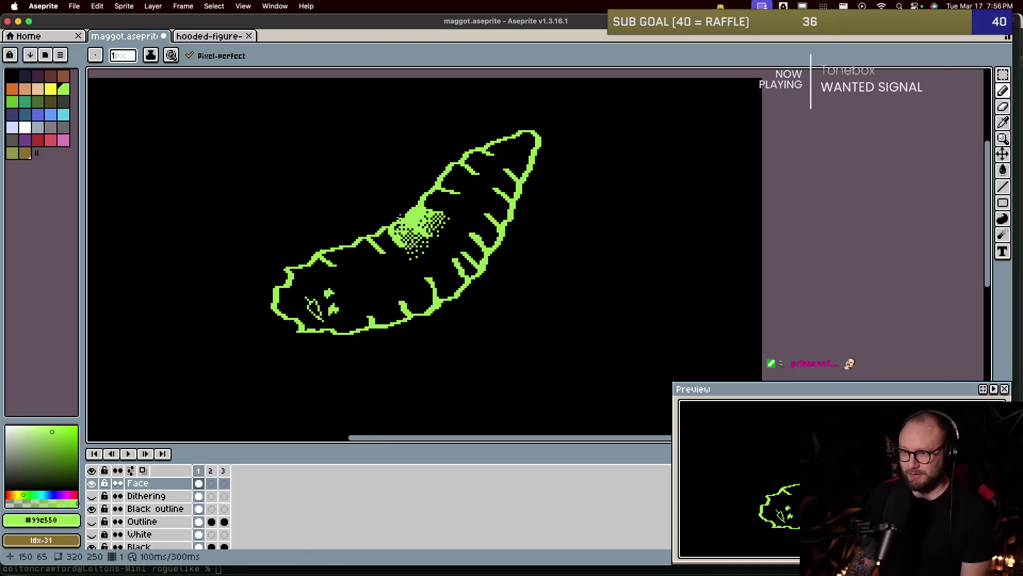
Draw two black lines on the Black outline layer over the stray green dither pixels
{"action": "scroll", "coordinate": [397, 221], "scroll_direction": "up", "scroll_amount": 5}
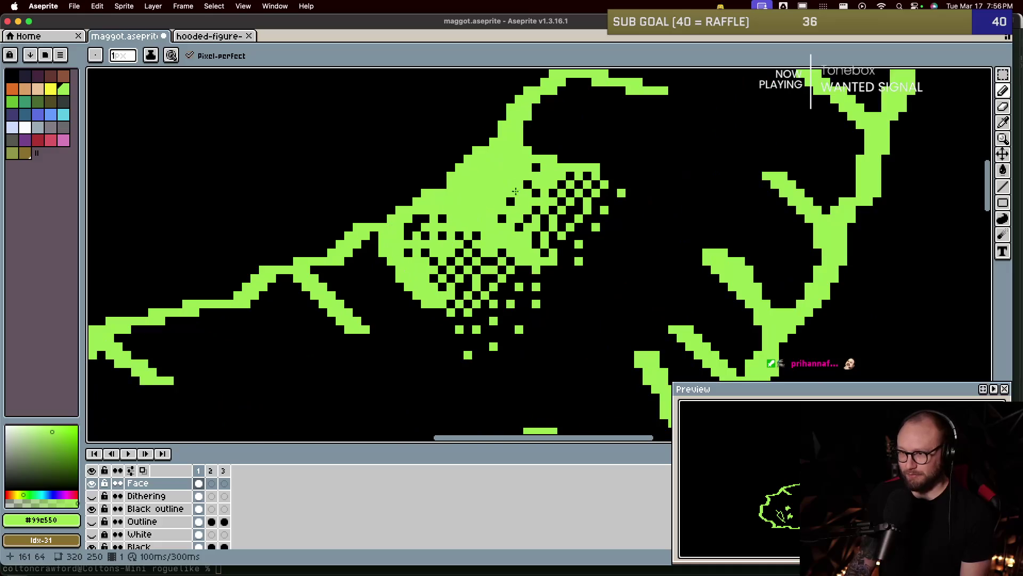
{"action": "key", "text": "l"}
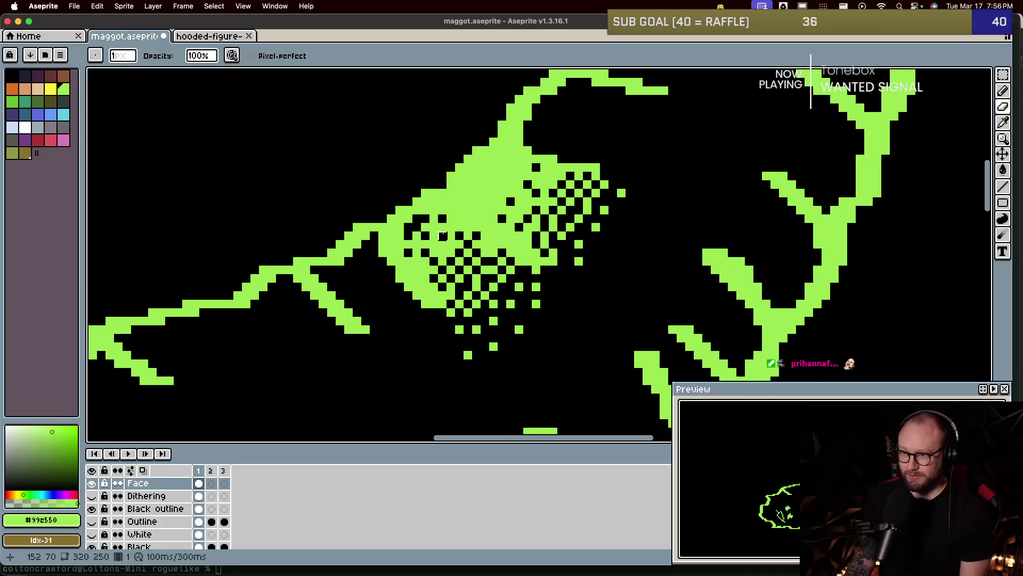
{"action": "left_click", "coordinate": [162, 497]}
{"action": "left_click", "coordinate": [154, 509]}
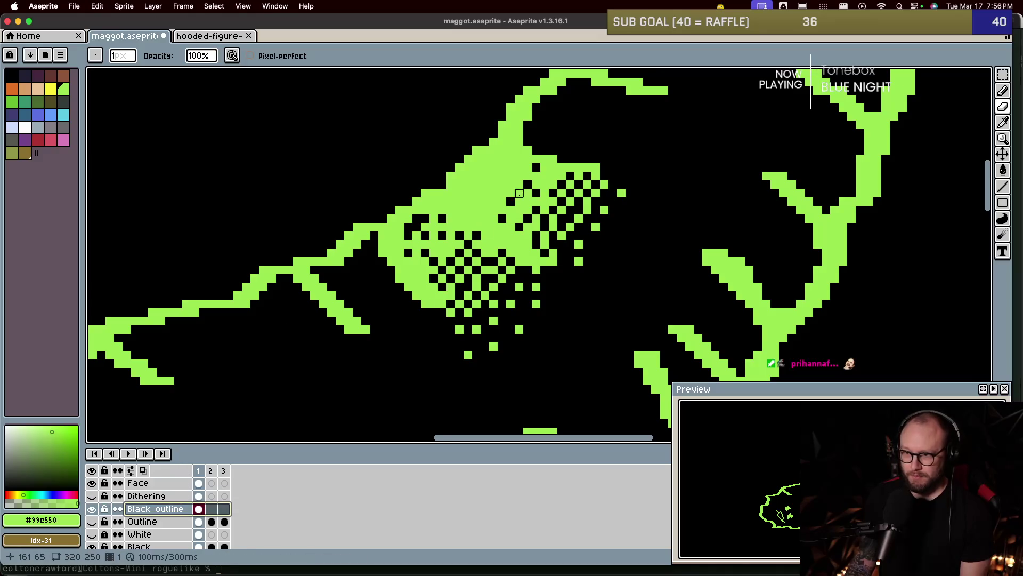
{"action": "mouse_move", "coordinate": [417, 244]}
{"action": "left_mouse_down"}
{"action": "mouse_move", "coordinate": [435, 219]}
{"action": "mouse_move", "coordinate": [445, 227]}
{"action": "mouse_move", "coordinate": [433, 253]}
{"action": "mouse_move", "coordinate": [476, 245]}
{"action": "mouse_move", "coordinate": [448, 280]}
{"action": "mouse_move", "coordinate": [482, 292]}
{"action": "mouse_move", "coordinate": [485, 304]}
{"action": "mouse_move", "coordinate": [468, 312]}
{"action": "left_mouse_up"}
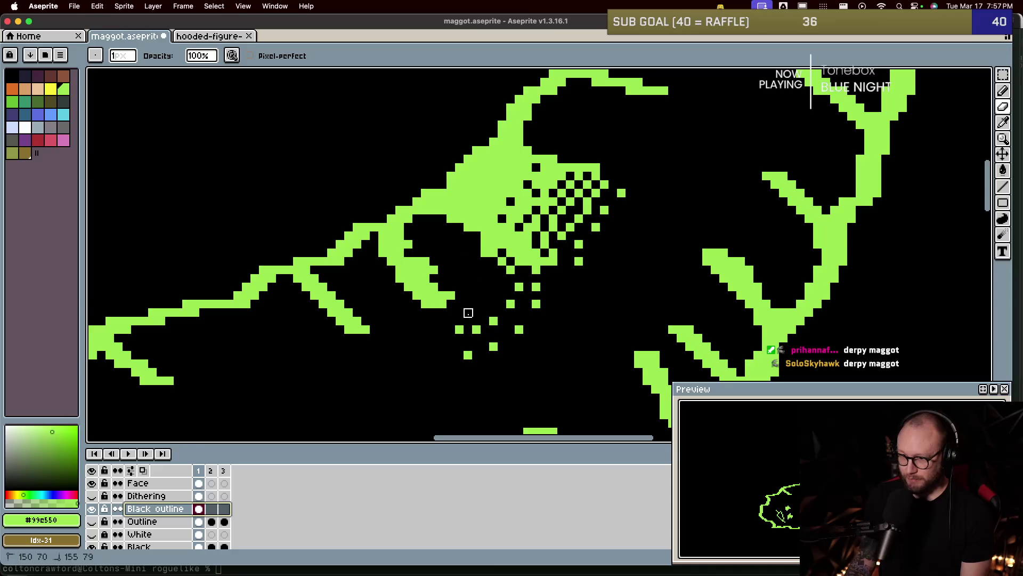
{"action": "mouse_move", "coordinate": [450, 347]}
{"action": "left_mouse_down"}
{"action": "mouse_move", "coordinate": [484, 353]}
{"action": "mouse_move", "coordinate": [494, 338]}
{"action": "mouse_move", "coordinate": [485, 321]}
{"action": "left_mouse_up"}
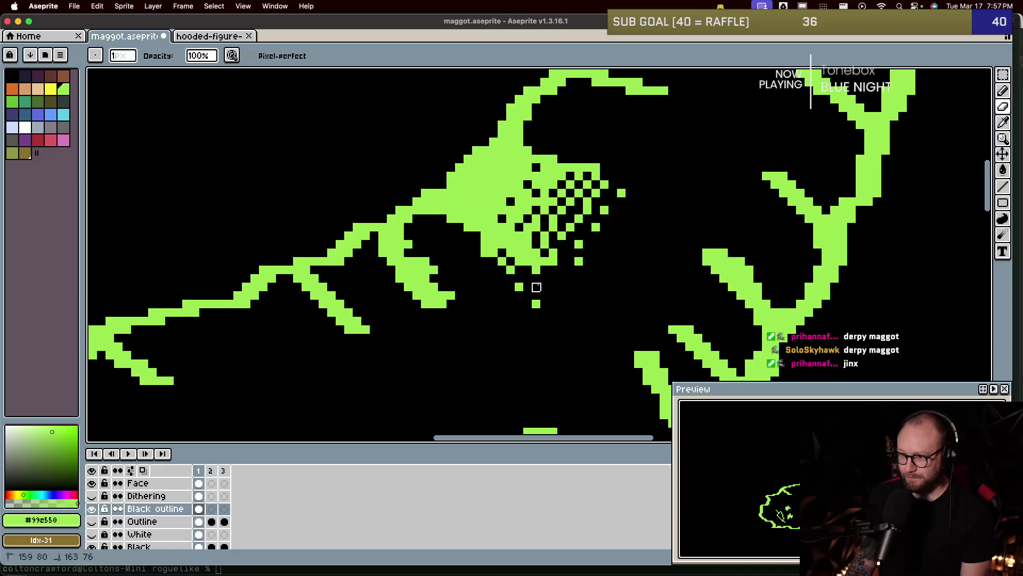
{"action": "scroll", "coordinate": [137, 522], "scroll_direction": "down", "scroll_amount": 2}
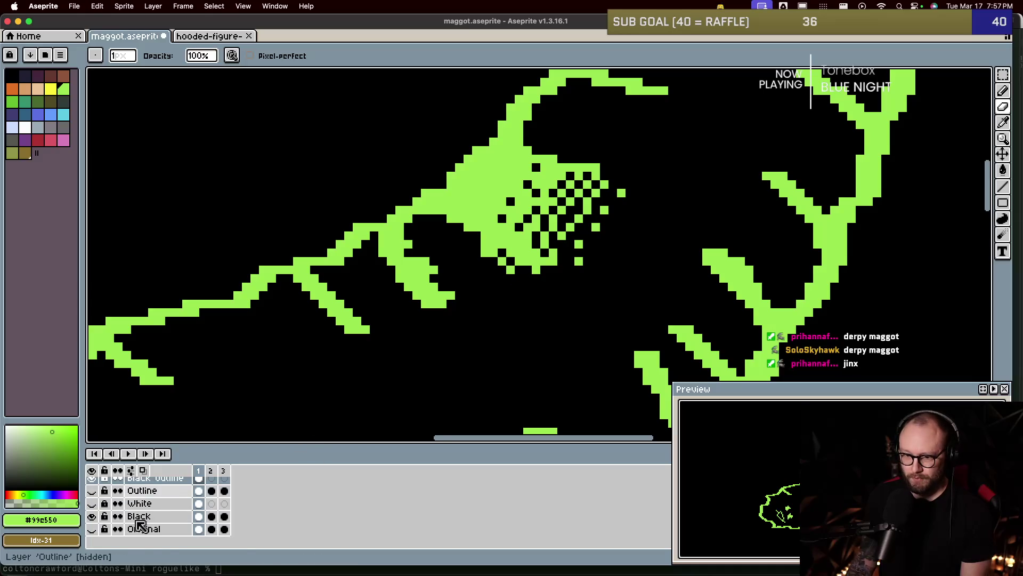
Hide the Black background and erase the dense green dithered patch mid-body
{"action": "left_click", "coordinate": [91, 517]}
{"action": "mouse_move", "coordinate": [536, 193]}
{"action": "left_mouse_down"}
{"action": "mouse_move", "coordinate": [506, 184]}
{"action": "mouse_move", "coordinate": [504, 171]}
{"action": "mouse_move", "coordinate": [493, 184]}
{"action": "mouse_move", "coordinate": [511, 168]}
{"action": "mouse_move", "coordinate": [497, 212]}
{"action": "mouse_move", "coordinate": [527, 193]}
{"action": "mouse_move", "coordinate": [518, 233]}
{"action": "mouse_move", "coordinate": [528, 217]}
{"action": "mouse_move", "coordinate": [553, 228]}
{"action": "left_mouse_up"}
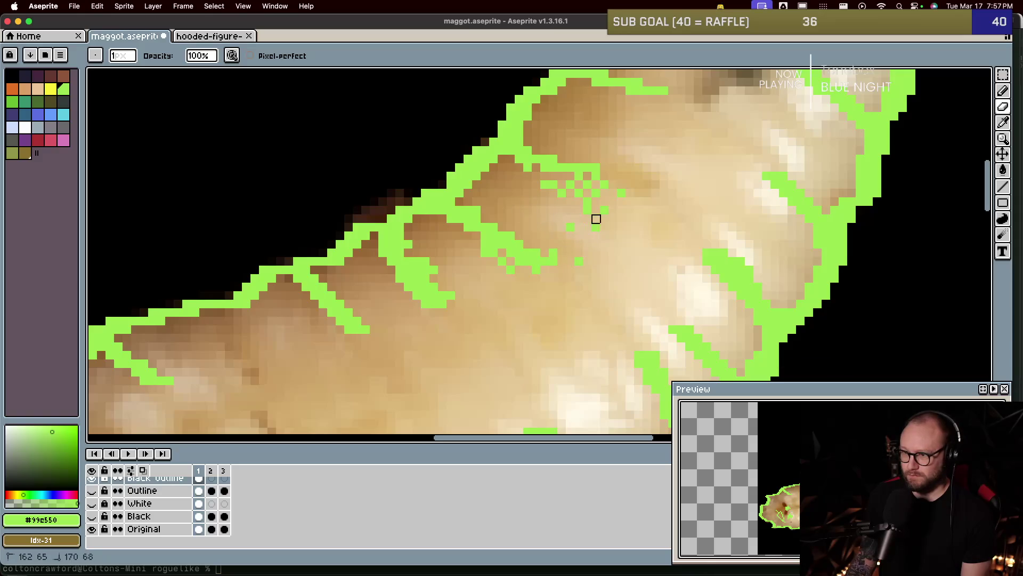
{"action": "mouse_move", "coordinate": [545, 184]}
{"action": "left_mouse_down"}
{"action": "mouse_move", "coordinate": [594, 192]}
{"action": "mouse_move", "coordinate": [613, 210]}
{"action": "left_mouse_up"}
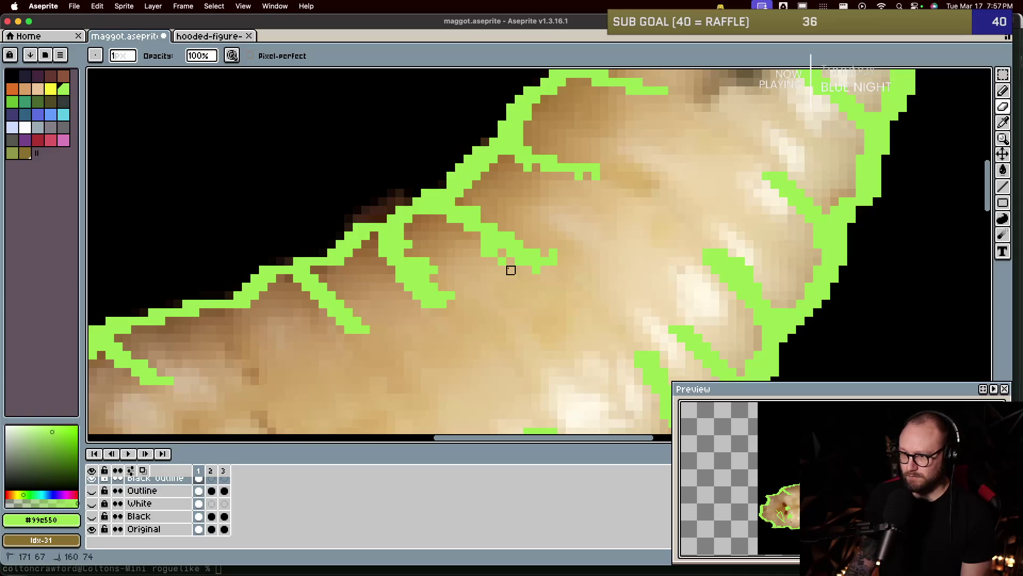
{"action": "scroll", "coordinate": [434, 353], "scroll_direction": "down", "scroll_amount": 5}
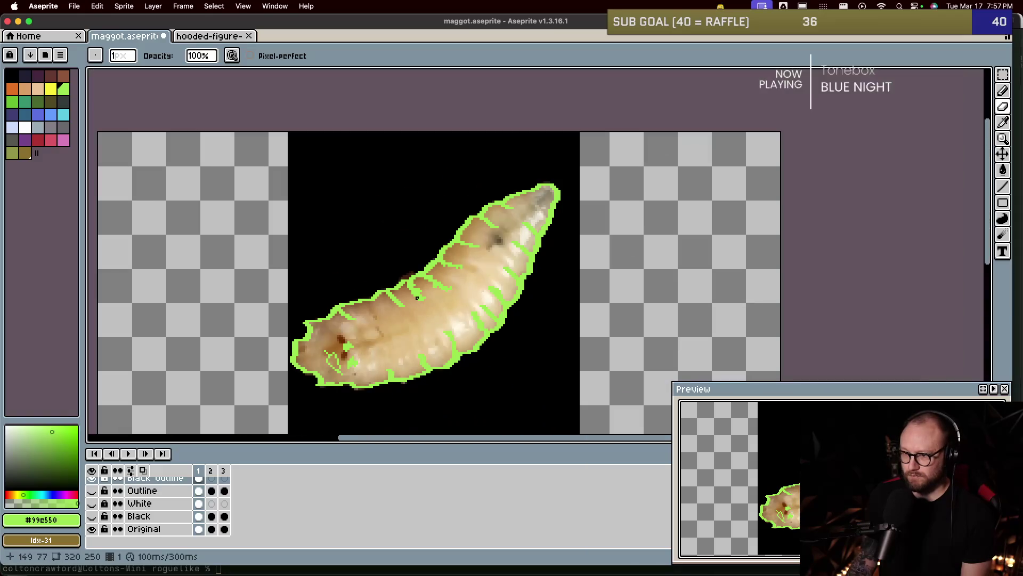
{"action": "scroll", "coordinate": [461, 249], "scroll_direction": "up", "scroll_amount": 3}
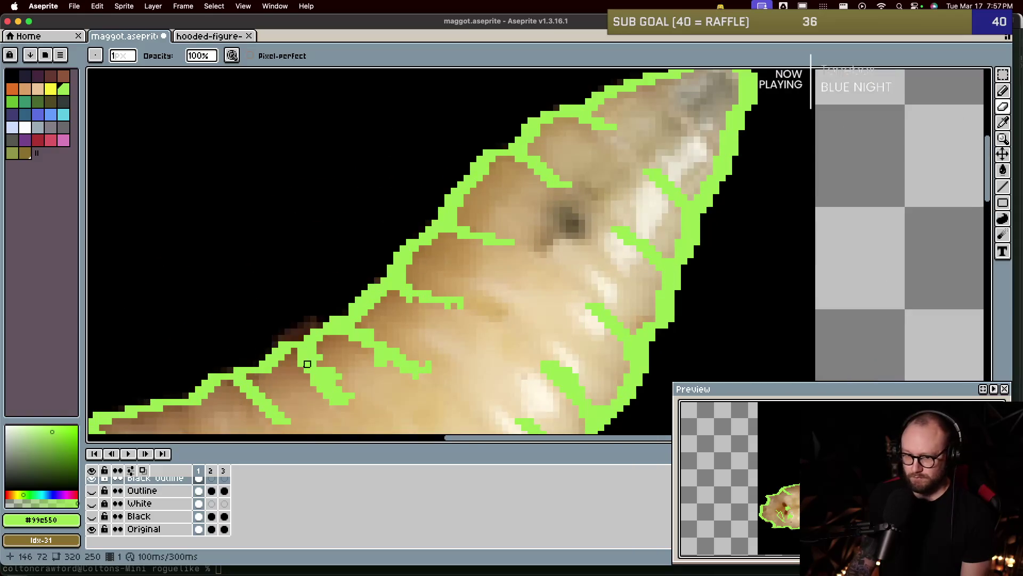
Draw a short line along a segment stroke, then toggle the Original and Black layers' visibility
{"action": "key", "text": "e"}
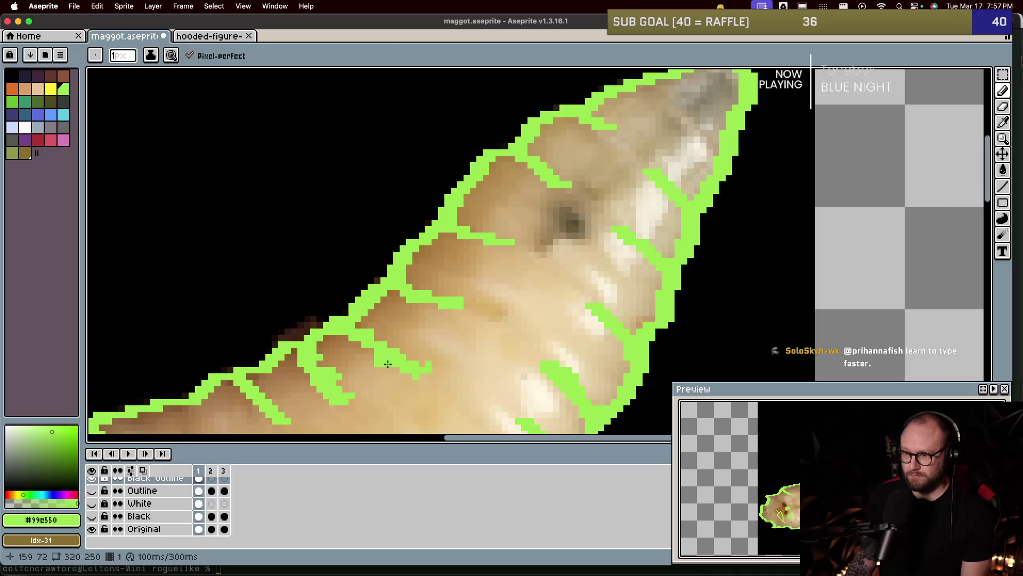
{"action": "key", "text": "b"}
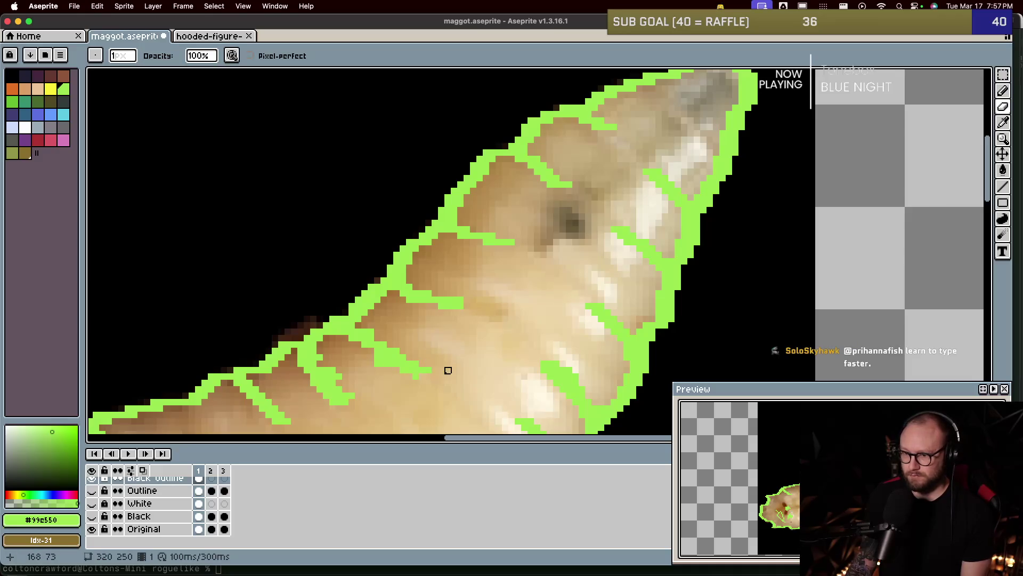
{"action": "mouse_move", "coordinate": [427, 357]}
{"action": "left_mouse_down"}
{"action": "mouse_move", "coordinate": [450, 258]}
{"action": "mouse_move", "coordinate": [492, 228]}
{"action": "left_mouse_up"}
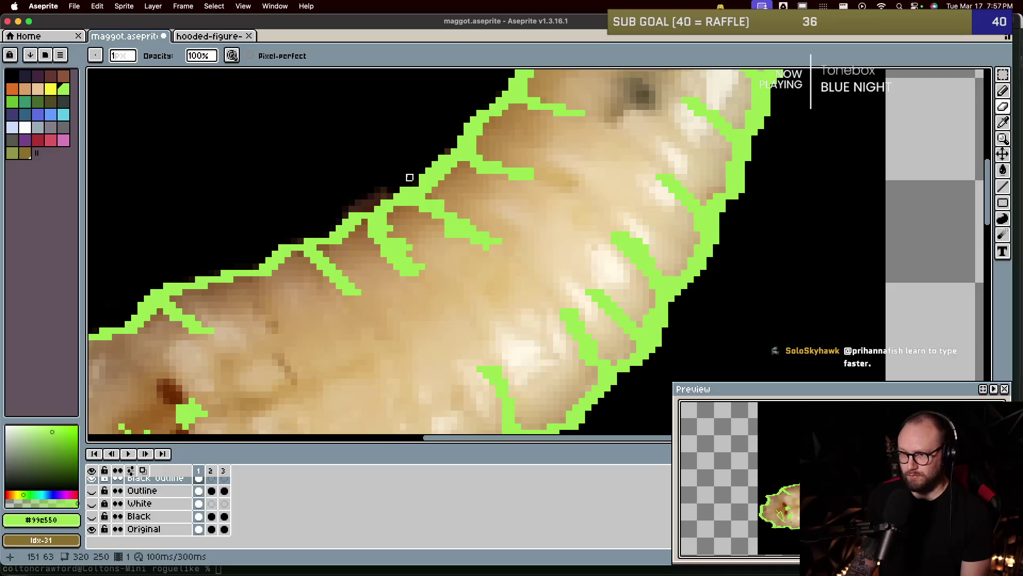
{"action": "mouse_move", "coordinate": [441, 228]}
{"action": "left_mouse_down"}
{"action": "mouse_move", "coordinate": [461, 242]}
{"action": "mouse_move", "coordinate": [413, 249]}
{"action": "mouse_move", "coordinate": [422, 267]}
{"action": "left_mouse_up"}
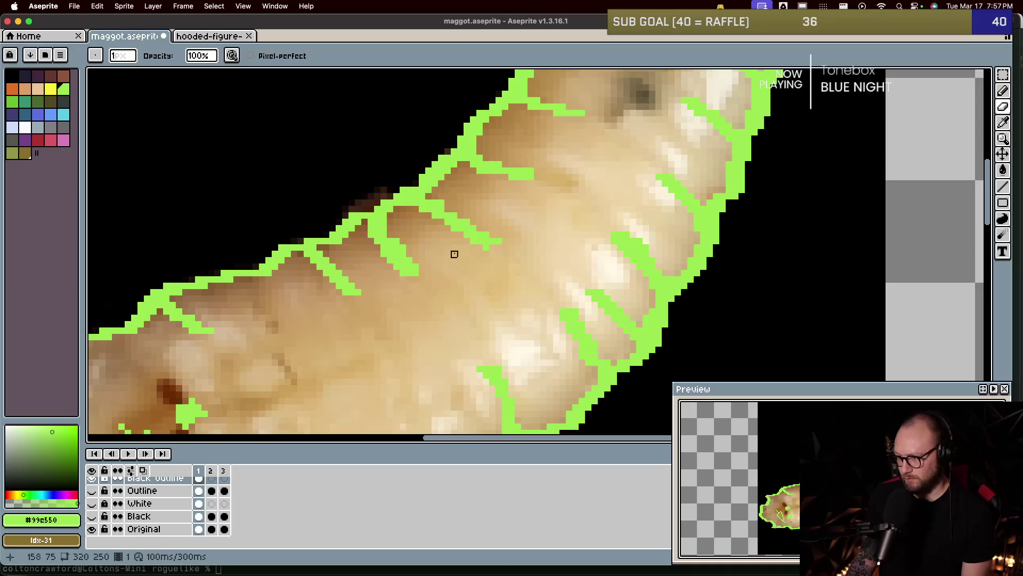
{"action": "left_click", "coordinate": [92, 529]}
{"action": "left_click", "coordinate": [92, 516]}
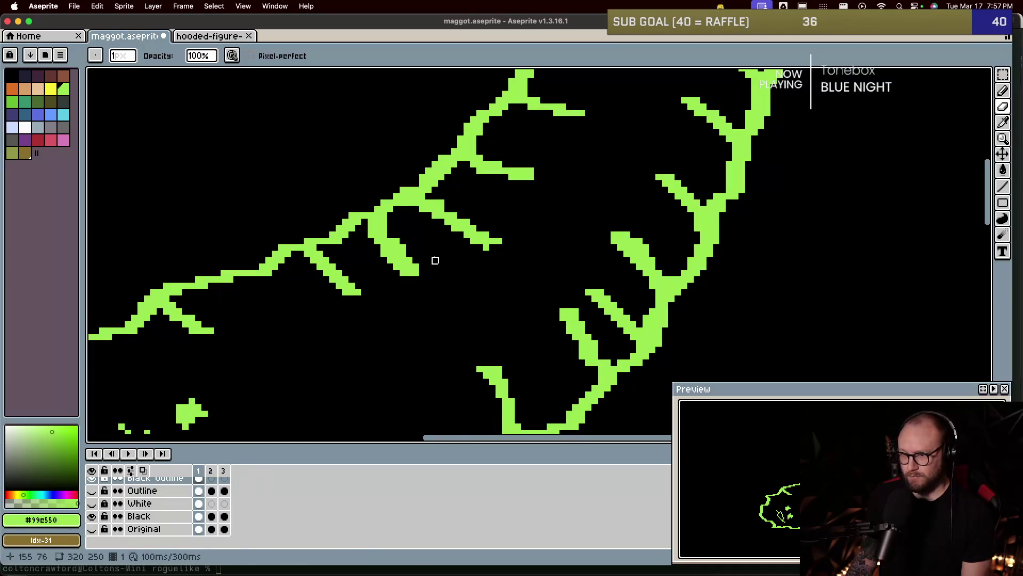
Turn the Dithering layer back on and zoom into the maggot's middle
{"action": "scroll", "coordinate": [435, 260], "scroll_direction": "down", "scroll_amount": 3}
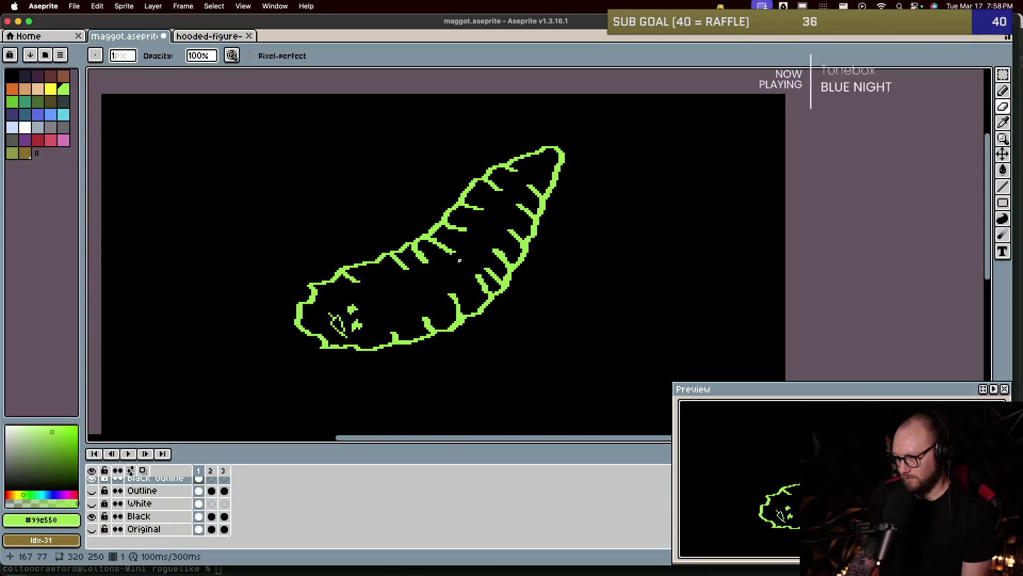
{"action": "scroll", "coordinate": [148, 501], "scroll_direction": "up", "scroll_amount": 2}
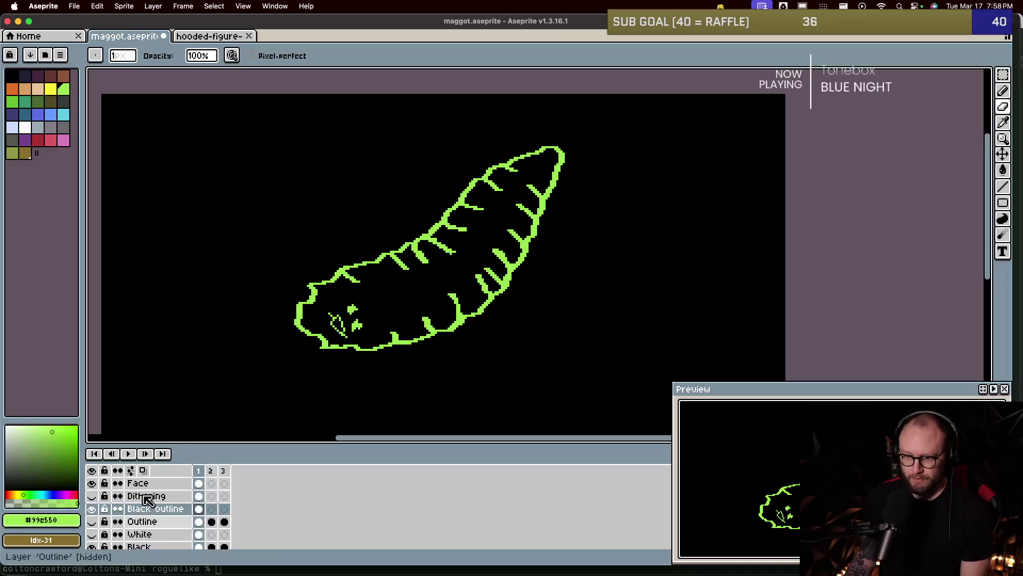
{"action": "left_click", "coordinate": [92, 496]}
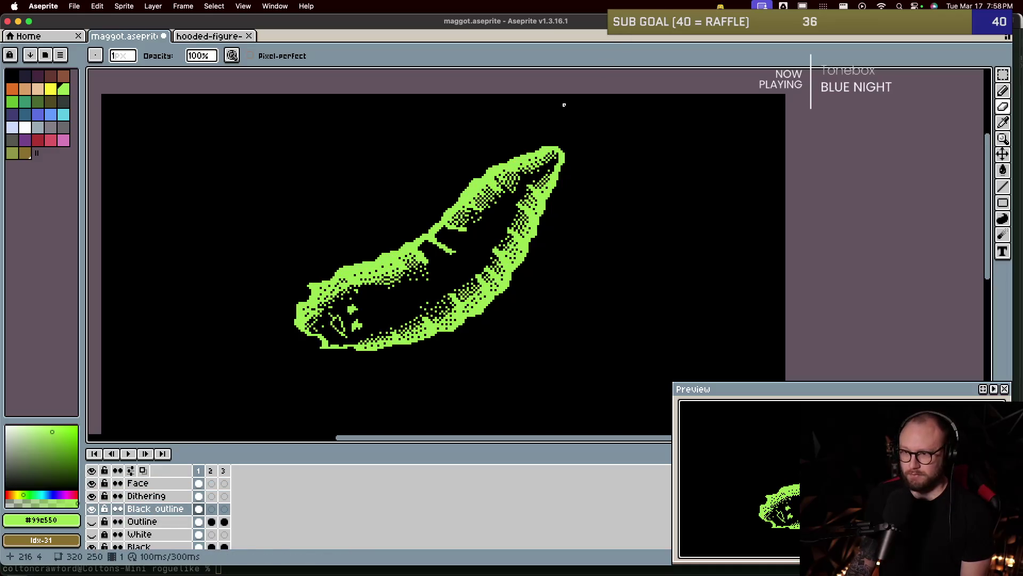
{"action": "scroll", "coordinate": [432, 235], "scroll_direction": "up", "scroll_amount": 4}
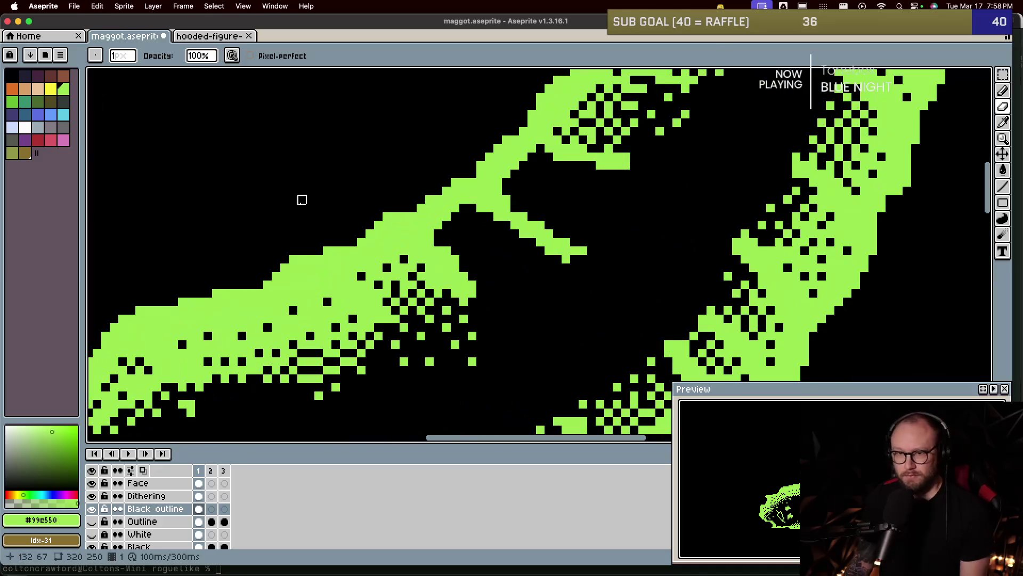
Try flood-filling the black background blue, then undo it
{"action": "left_click", "coordinate": [38, 114]}
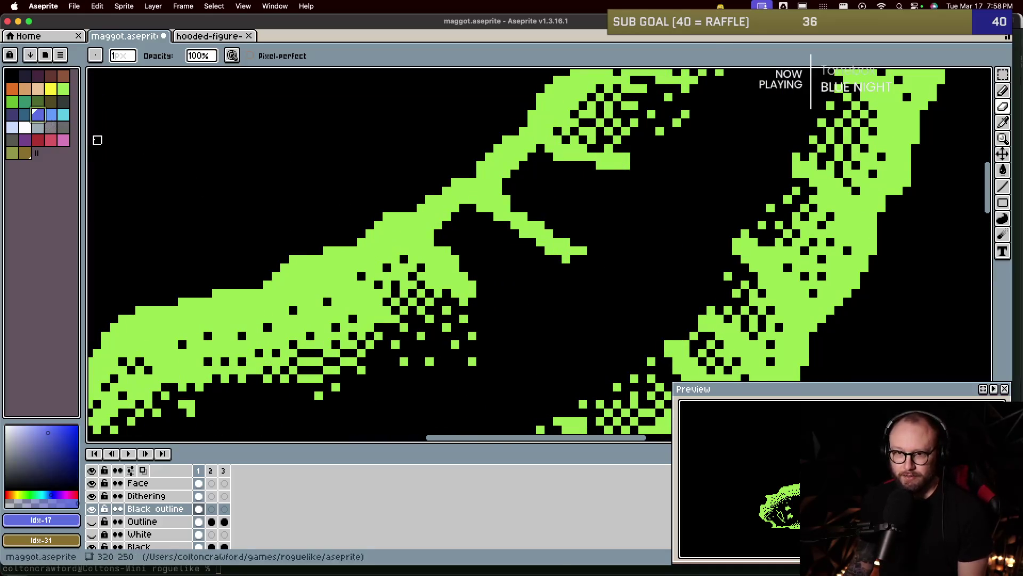
{"action": "key", "text": "g"}
{"action": "left_click", "coordinate": [472, 266]}
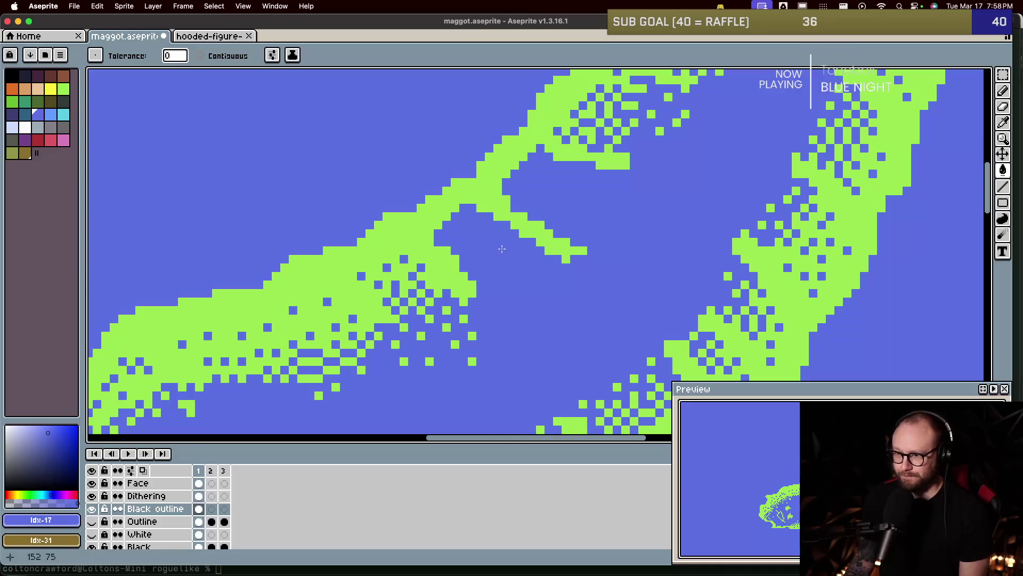
{"action": "key", "text": "v"}
{"action": "key", "text": "ctrl+z"}
On the Dithering layer, pencil a blue diagonal line into the dark gap
{"action": "key", "text": "b"}
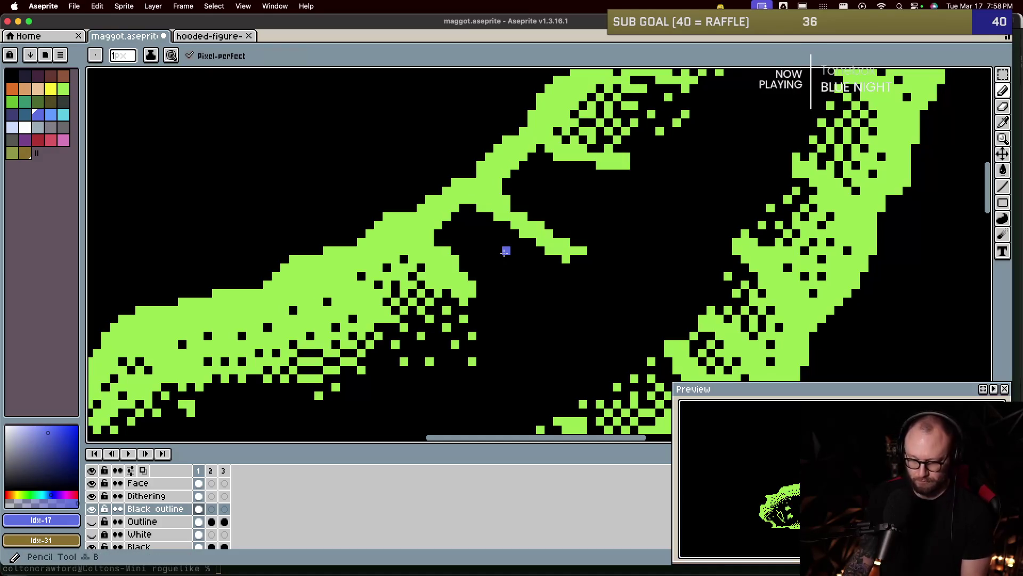
{"action": "left_click", "coordinate": [147, 496]}
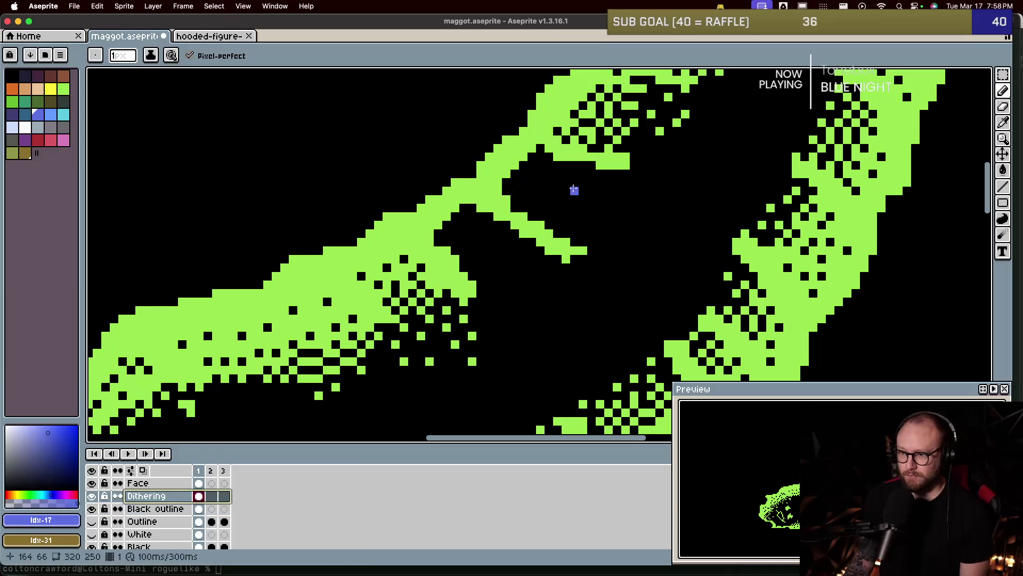
{"action": "left_click_drag", "start_coordinate": [473, 266], "coordinate": [506, 242]}
Pencil a grey outline around the blue line and bucket-fill it, flooding the background grey
{"action": "left_click", "coordinate": [50, 127]}
{"action": "mouse_move", "coordinate": [481, 292]}
{"action": "left_mouse_down"}
{"action": "mouse_move", "coordinate": [536, 290]}
{"action": "mouse_move", "coordinate": [559, 264]}
{"action": "left_mouse_up"}
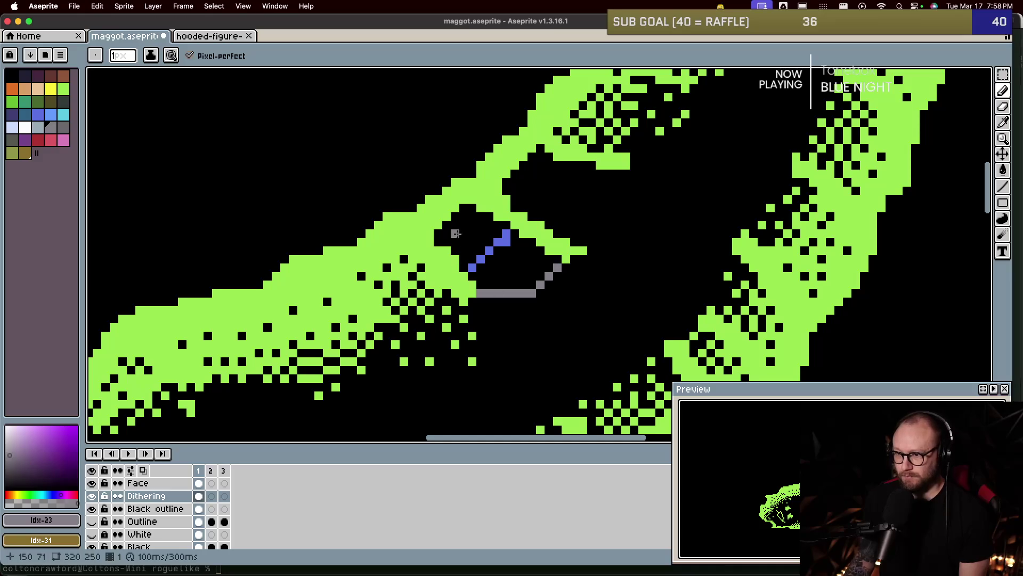
{"action": "scroll", "coordinate": [534, 246], "scroll_direction": "up", "scroll_amount": 2}
{"action": "left_click", "coordinate": [548, 280]}
{"action": "left_click", "coordinate": [523, 281]}
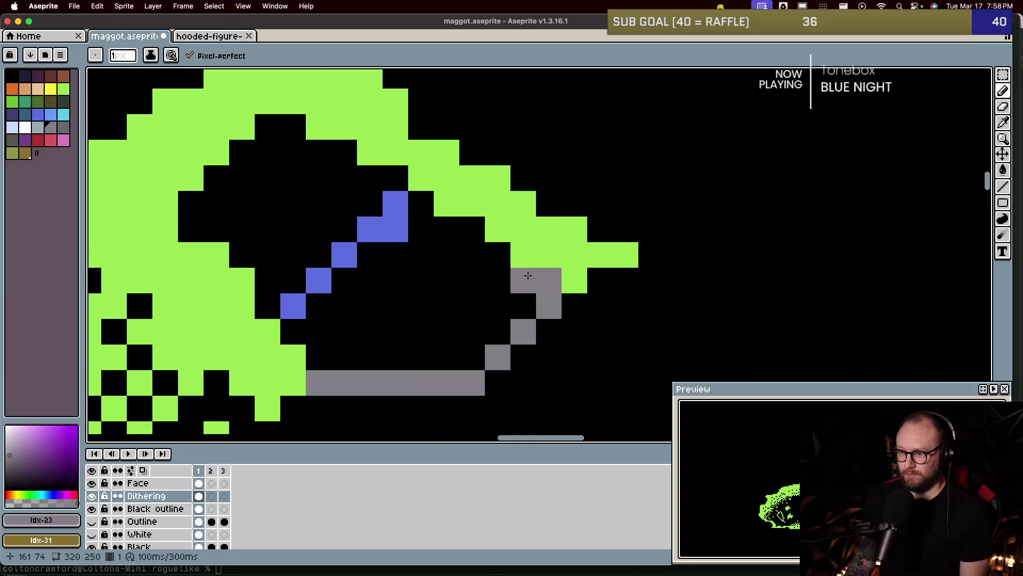
{"action": "left_click", "coordinate": [497, 255]}
{"action": "left_click", "coordinate": [469, 228]}
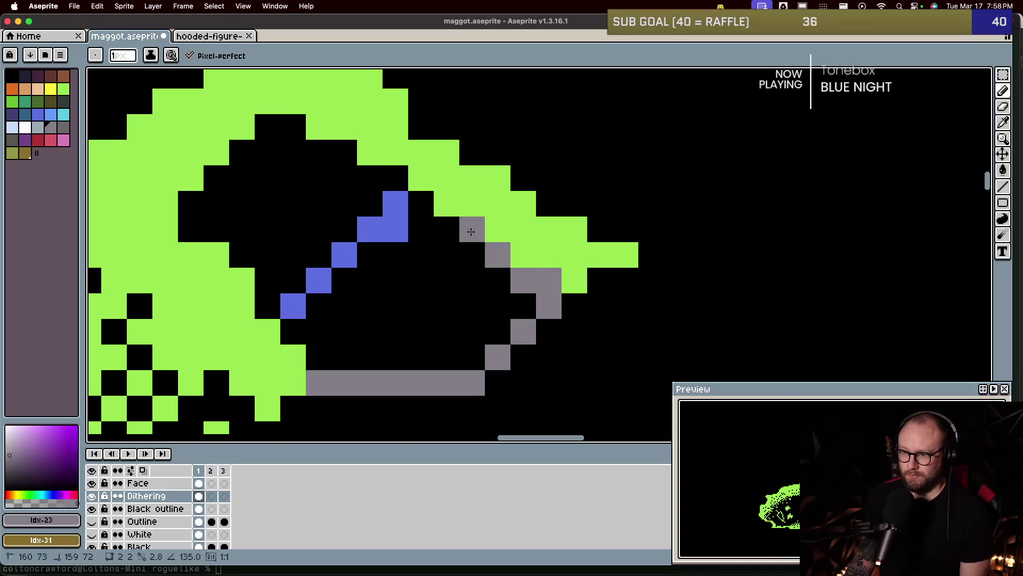
{"action": "left_click", "coordinate": [421, 203]}
{"action": "left_click", "coordinate": [421, 228]}
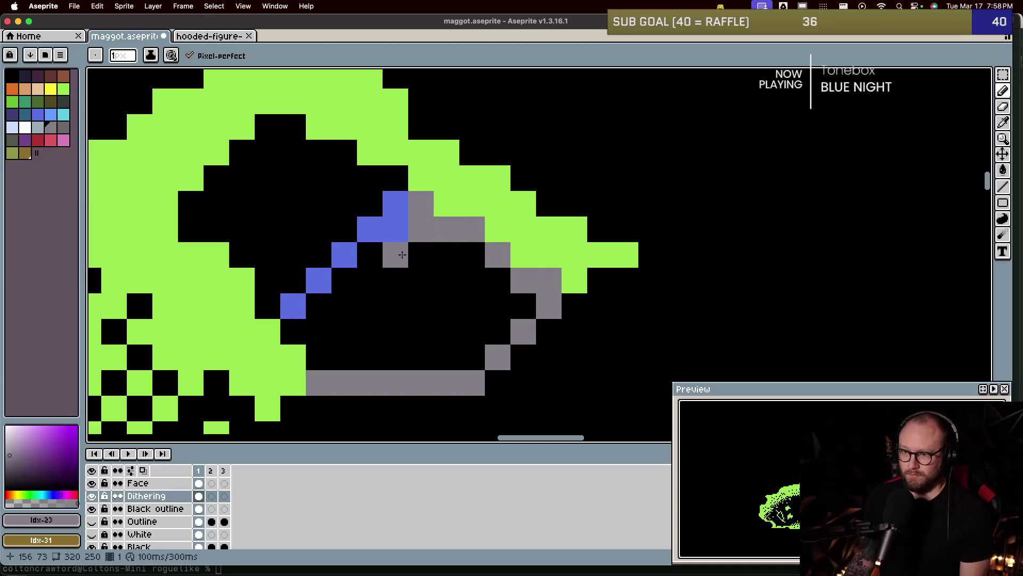
{"action": "left_click_drag", "start_coordinate": [370, 256], "coordinate": [287, 331]}
{"action": "key", "text": "g"}
{"action": "left_click", "coordinate": [364, 336]}
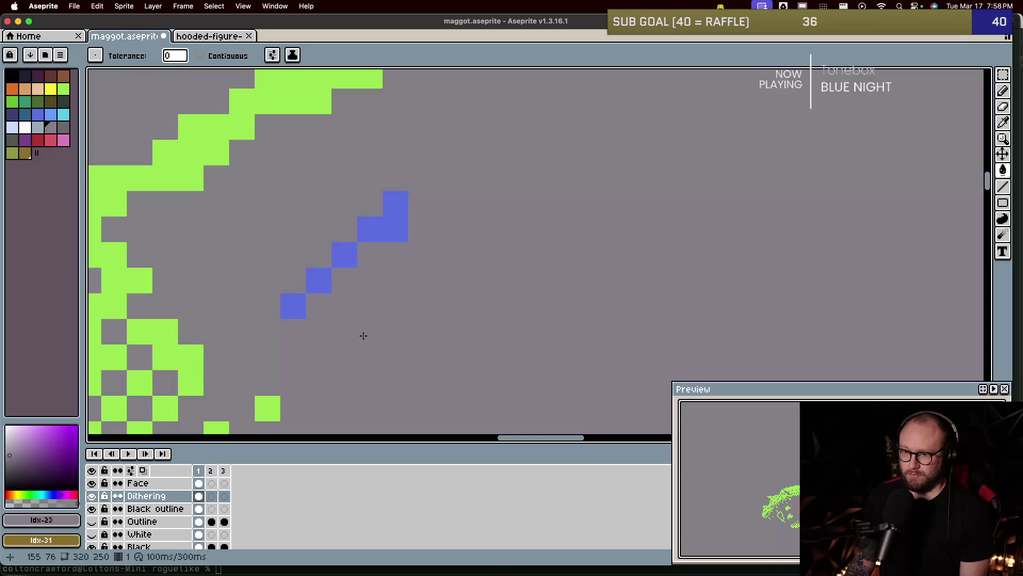
Undo the grey background fill, enable Contiguous, and fill the outlined patch solid grey
{"action": "key", "text": "super+z"}
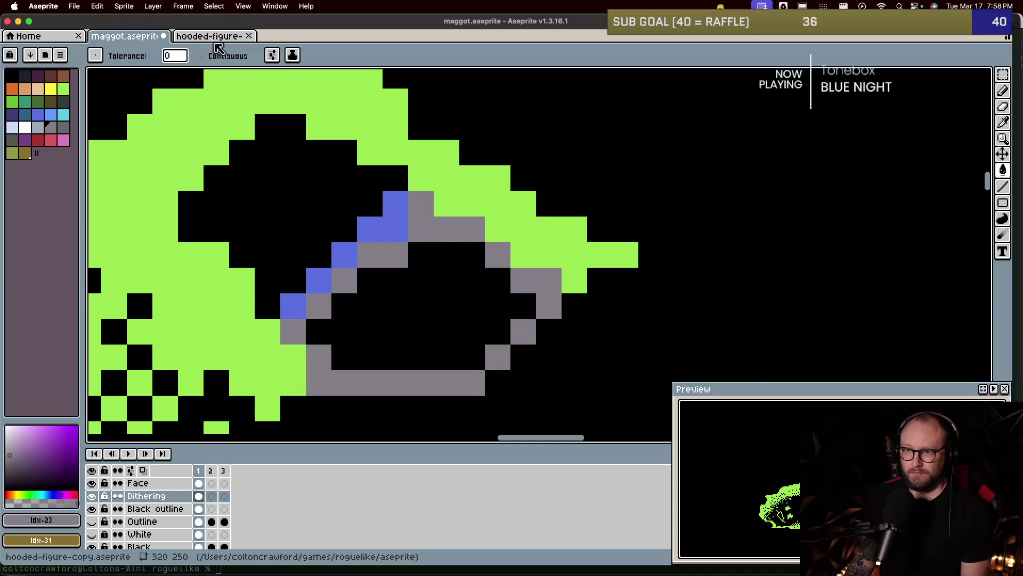
{"action": "left_click", "coordinate": [213, 37]}
{"action": "left_click", "coordinate": [154, 36]}
{"action": "left_click", "coordinate": [201, 56]}
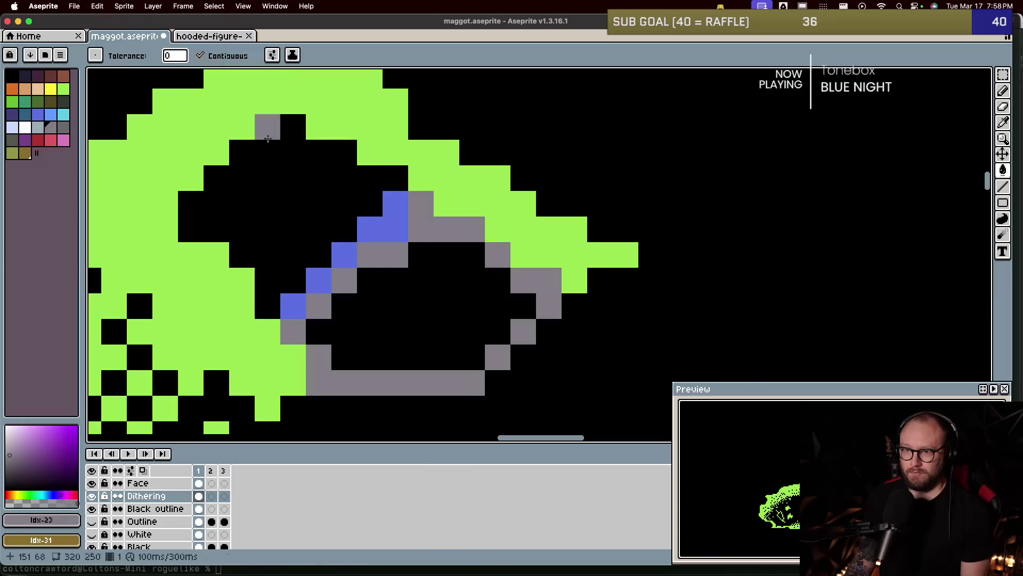
{"action": "left_click", "coordinate": [426, 319]}
Eyedrop the blue and pencil a blue ring around the black hole above the grey patch
{"action": "left_click", "coordinate": [376, 219], "text": "alt"}
{"action": "left_click", "coordinate": [371, 174]}
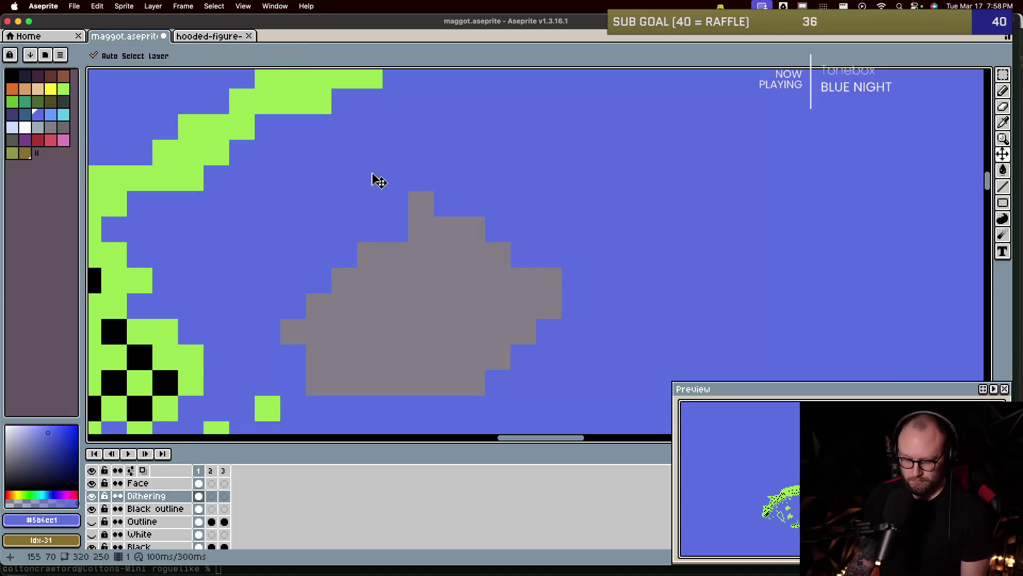
{"action": "key", "text": "super+z"}
{"action": "key", "text": "b"}
{"action": "mouse_move", "coordinate": [371, 173]}
{"action": "left_mouse_down"}
{"action": "mouse_move", "coordinate": [395, 177]}
{"action": "mouse_move", "coordinate": [344, 178]}
{"action": "mouse_move", "coordinate": [343, 153]}
{"action": "mouse_move", "coordinate": [319, 159]}
{"action": "mouse_move", "coordinate": [293, 126]}
{"action": "mouse_move", "coordinate": [268, 128]}
{"action": "mouse_move", "coordinate": [192, 205]}
{"action": "mouse_move", "coordinate": [194, 229]}
{"action": "mouse_move", "coordinate": [211, 222]}
{"action": "mouse_move", "coordinate": [267, 280]}
{"action": "mouse_move", "coordinate": [268, 302]}
{"action": "left_mouse_up"}
{"action": "key", "text": "g"}
{"action": "left_click", "coordinate": [290, 229]}
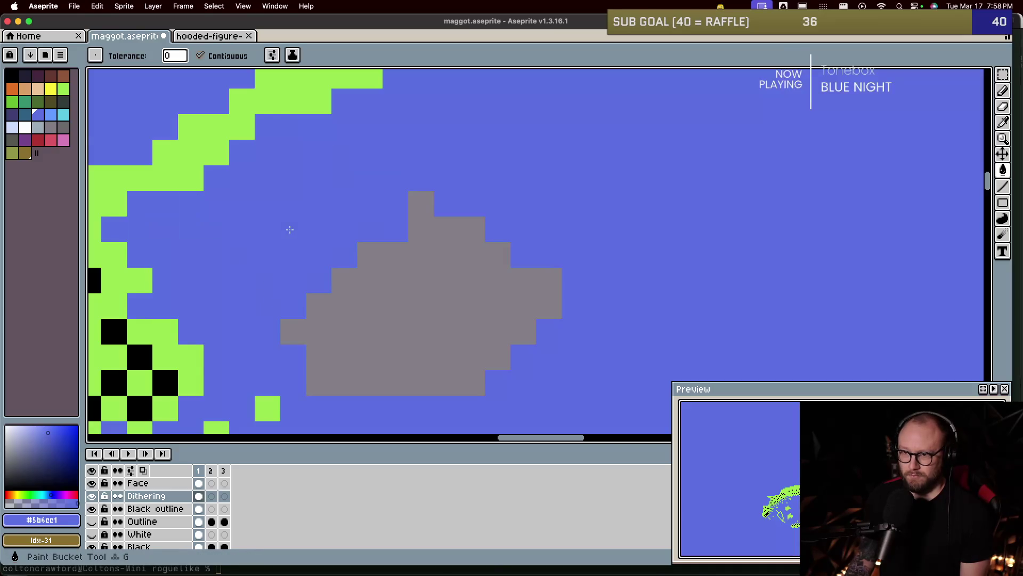
{"action": "key", "text": "ctrl+z"}
Flood-fill the black hole inside the blue ring with blue
{"action": "key", "text": "b"}
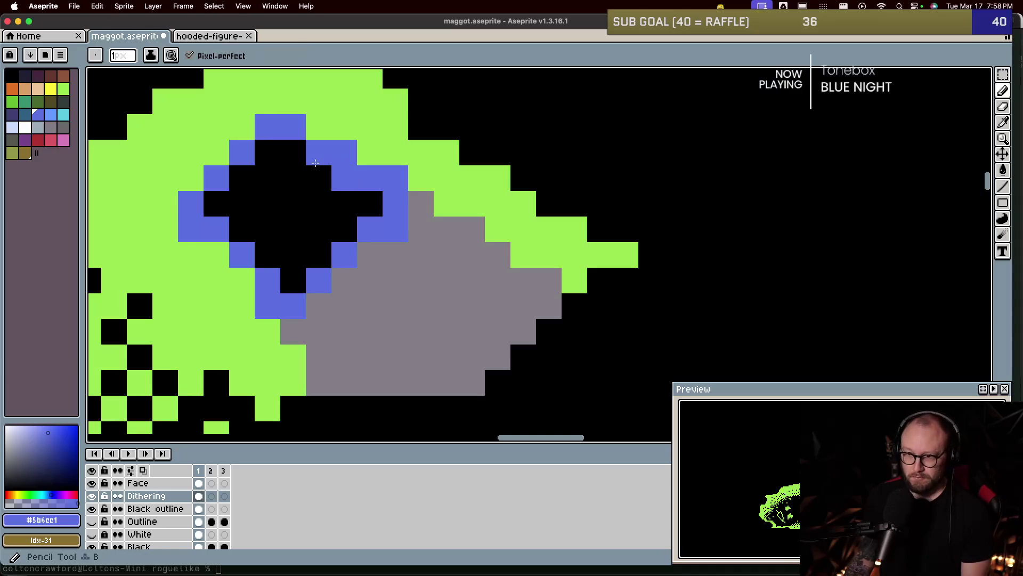
{"action": "key", "text": "g"}
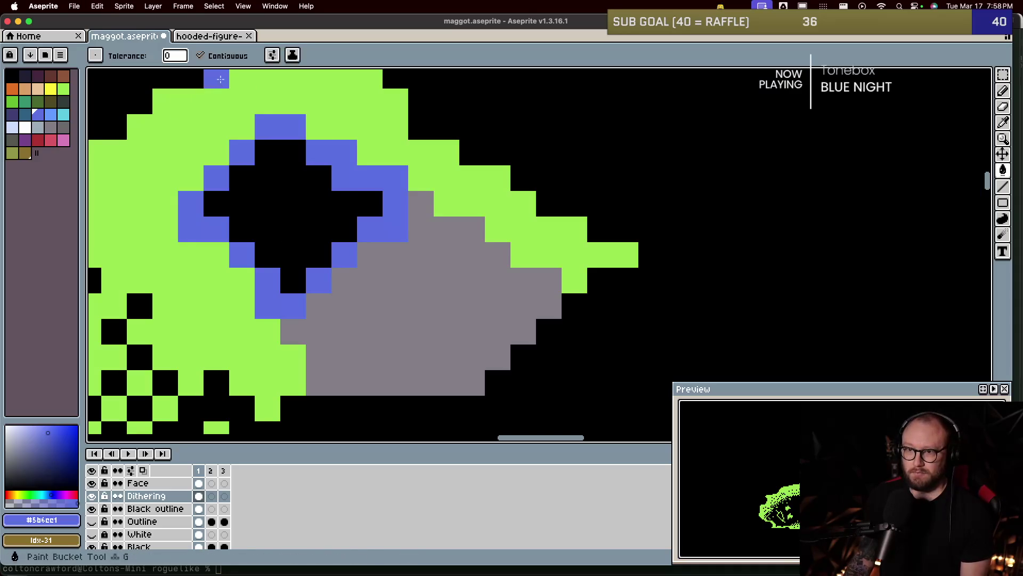
{"action": "left_click", "coordinate": [295, 182]}
{"action": "left_click", "coordinate": [401, 246]}
{"action": "key", "text": "ctrl+z"}
Paint a few grey pixels blue, and try filling the grey patch blue, undoing it twice
{"action": "left_click", "coordinate": [330, 313]}
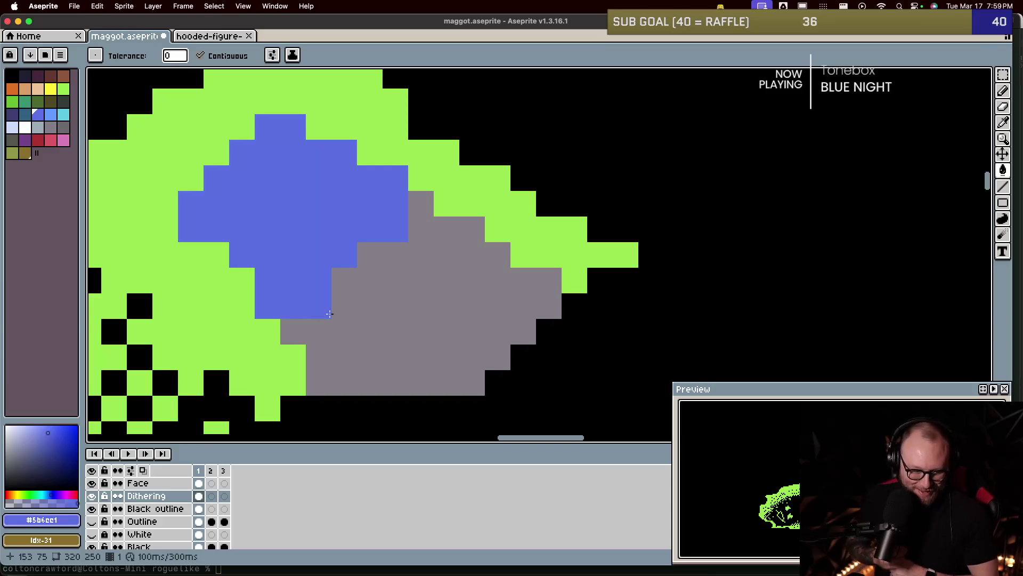
{"action": "left_click_drag", "start_coordinate": [329, 314], "coordinate": [347, 264]}
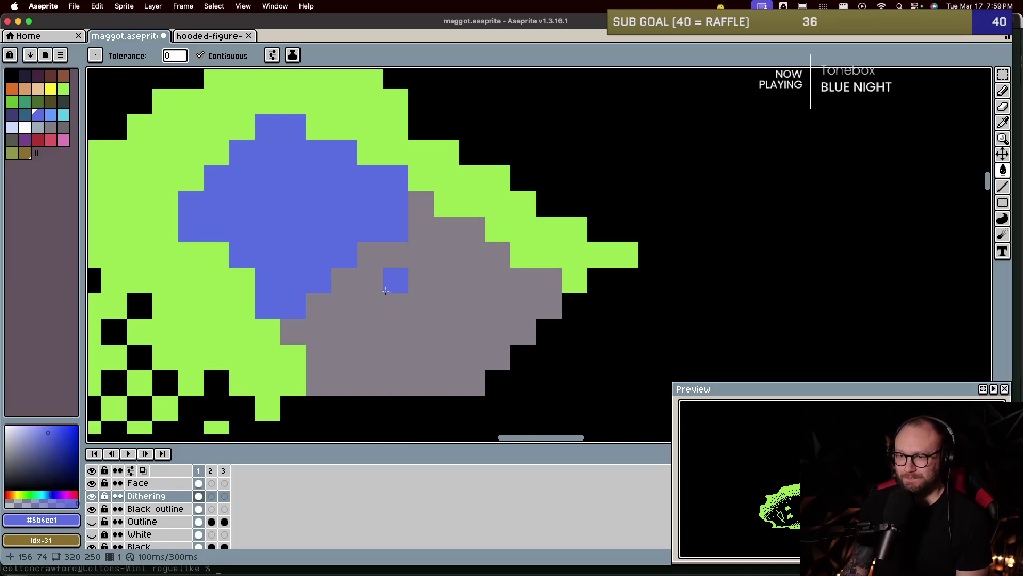
{"action": "left_click", "coordinate": [367, 290]}
{"action": "key", "text": "super+z"}
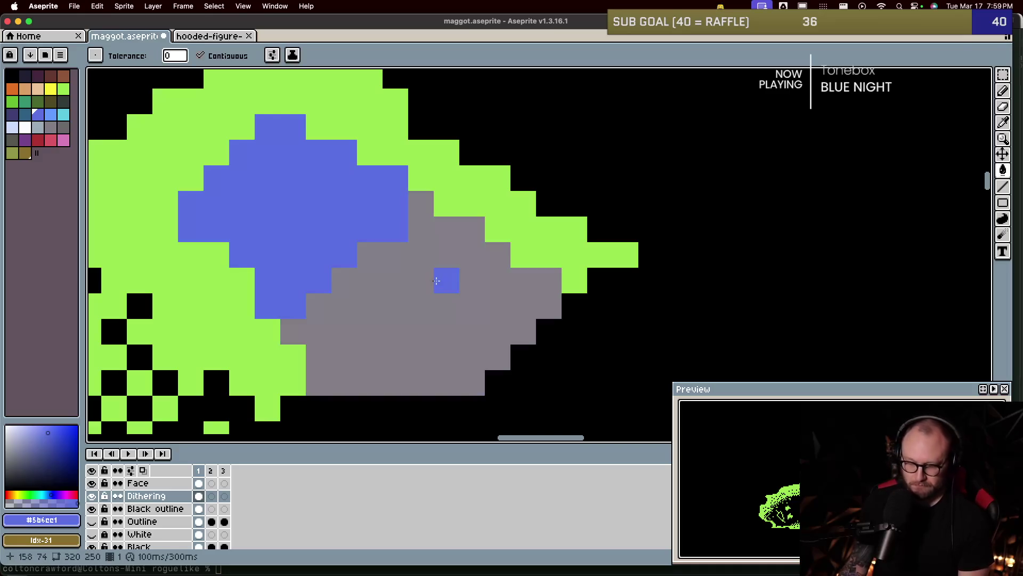
{"action": "left_click", "coordinate": [378, 340]}
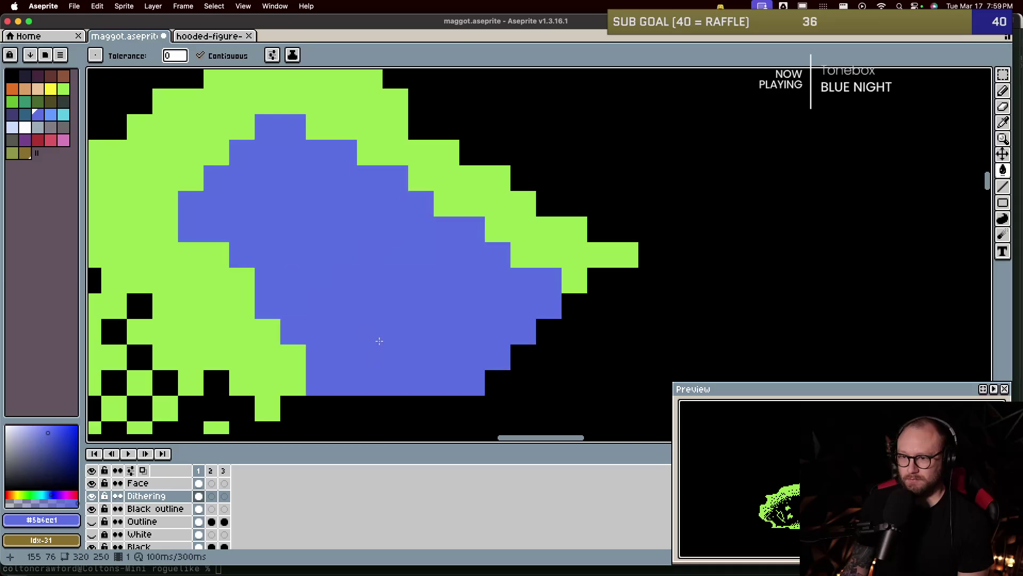
{"action": "key", "text": "super+z"}
Dot the first blue pixels into the grey patch with the Pencil
{"action": "key", "text": "b"}
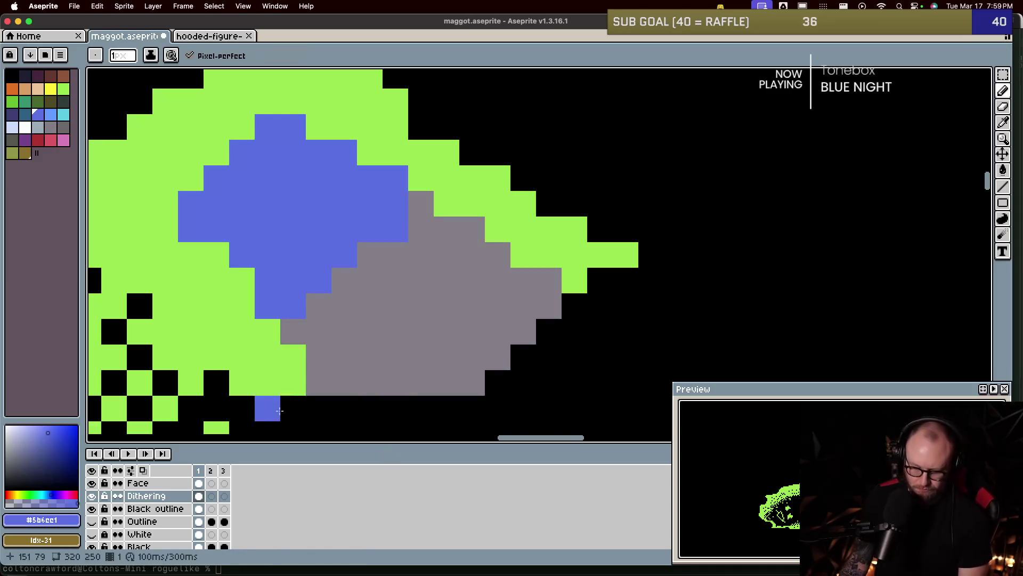
{"action": "scroll", "coordinate": [359, 250], "scroll_direction": "up", "scroll_amount": 2}
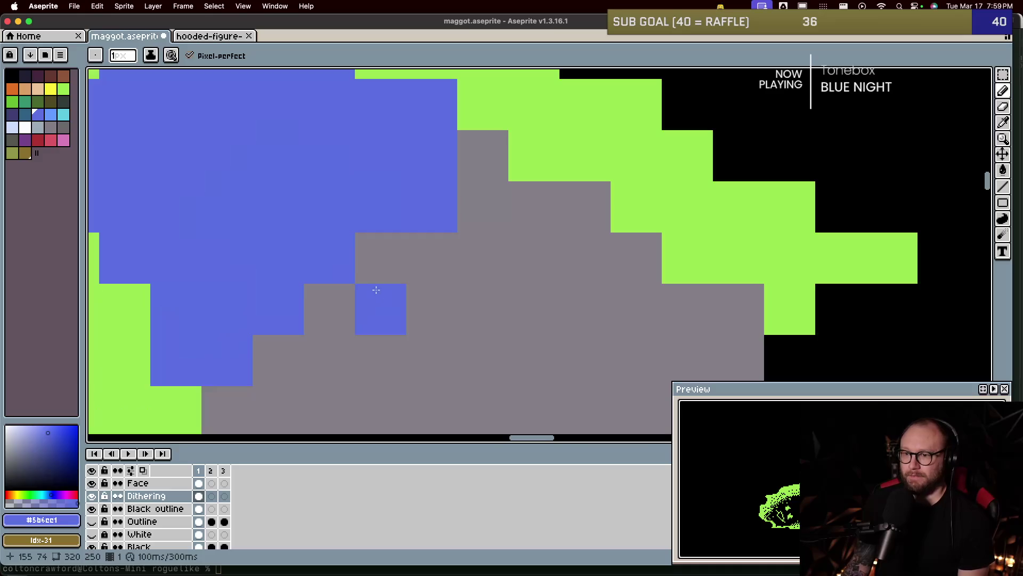
{"action": "left_click", "coordinate": [376, 289]}
{"action": "left_click", "coordinate": [482, 257]}
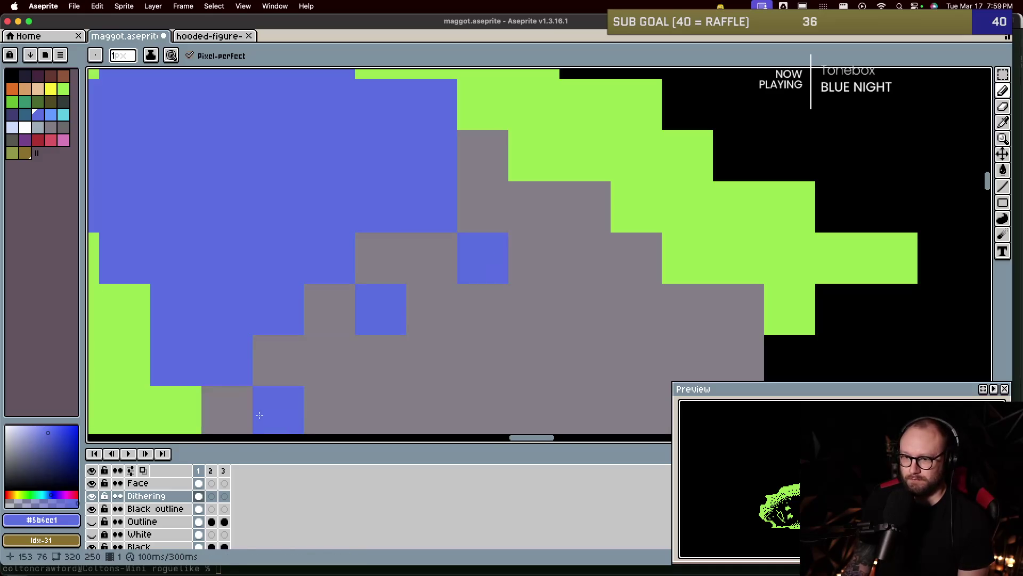
Eyedrop the grey and paint a few grey checker cells into the blue area
{"action": "left_click", "coordinate": [368, 384], "text": "alt"}
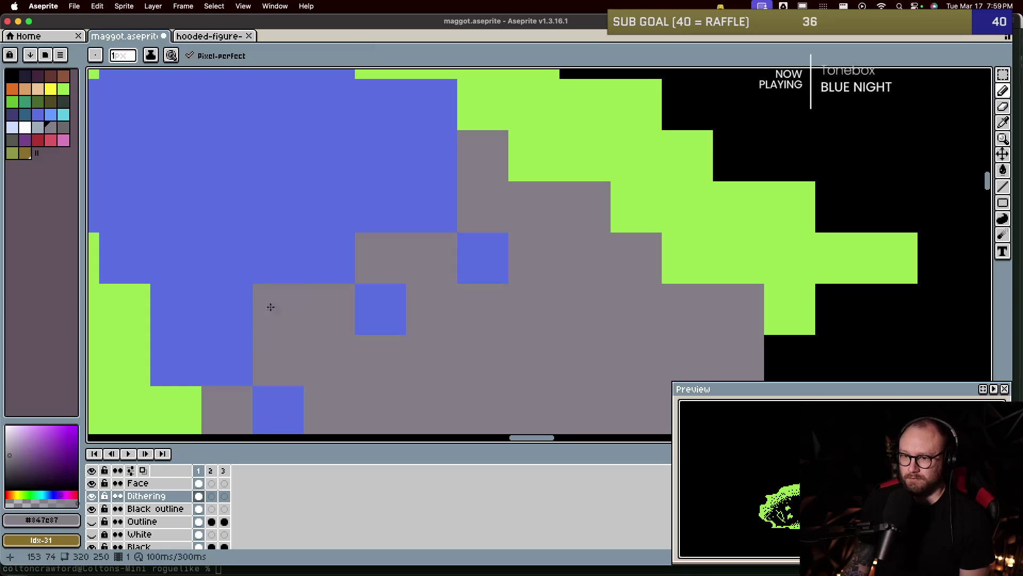
{"action": "left_click", "coordinate": [312, 257]}
{"action": "key", "text": "v"}
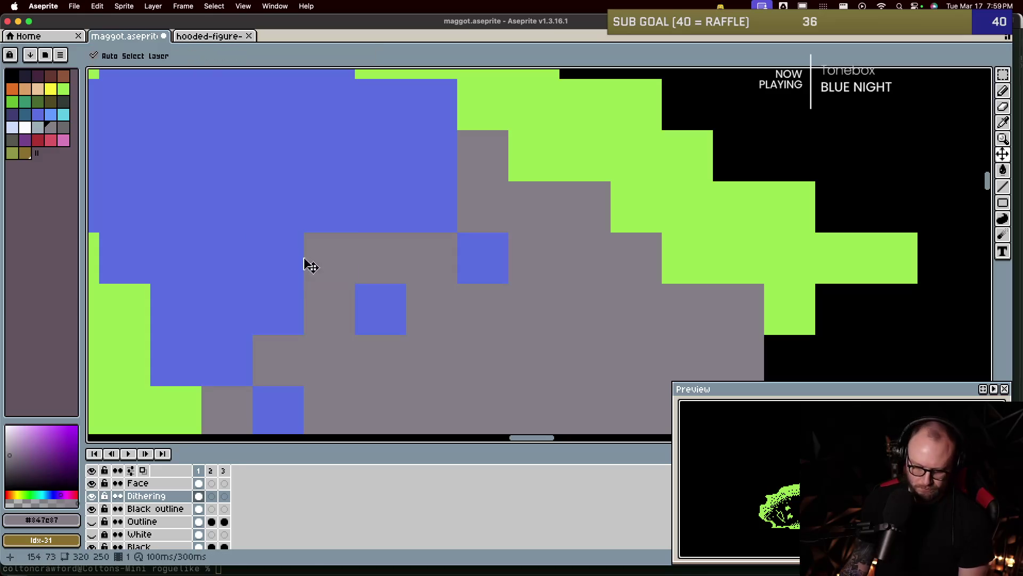
{"action": "left_click", "coordinate": [255, 262]}
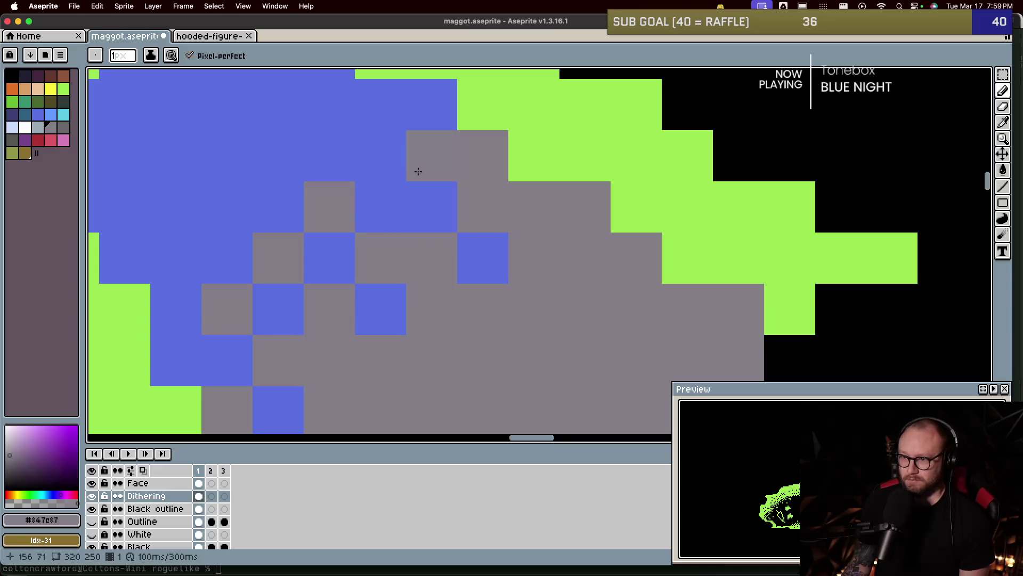
{"action": "left_click", "coordinate": [419, 169]}
Pick blue again and paint more blue checker cells near the patch's top
{"action": "left_click", "coordinate": [483, 256], "text": "alt"}
{"action": "left_click", "coordinate": [482, 160]}
{"action": "scroll", "coordinate": [568, 433], "scroll_direction": "up", "scroll_amount": 1}
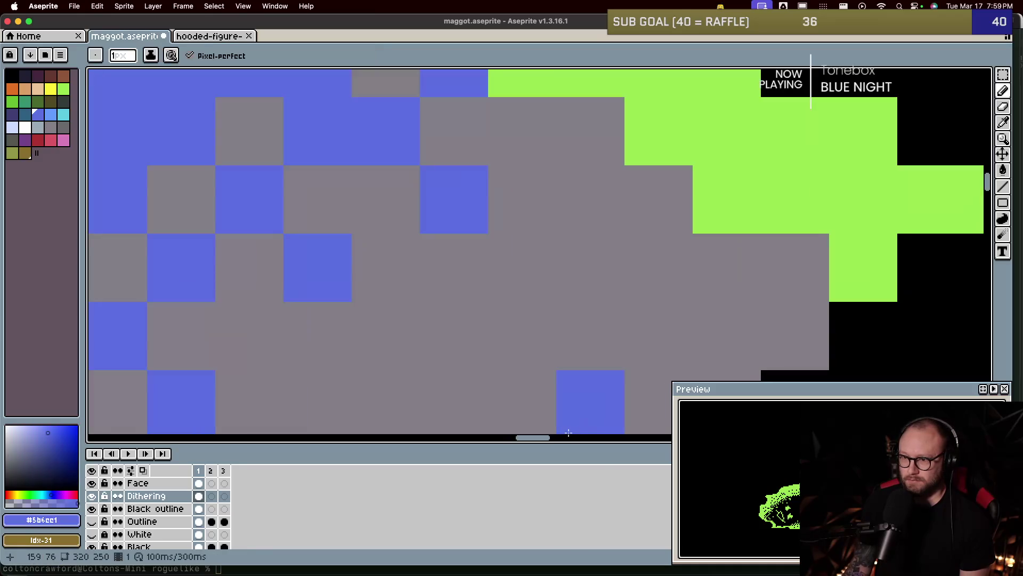
{"action": "scroll", "coordinate": [471, 330], "scroll_direction": "down", "scroll_amount": 2}
{"action": "scroll", "coordinate": [506, 314], "scroll_direction": "down", "scroll_amount": 4}
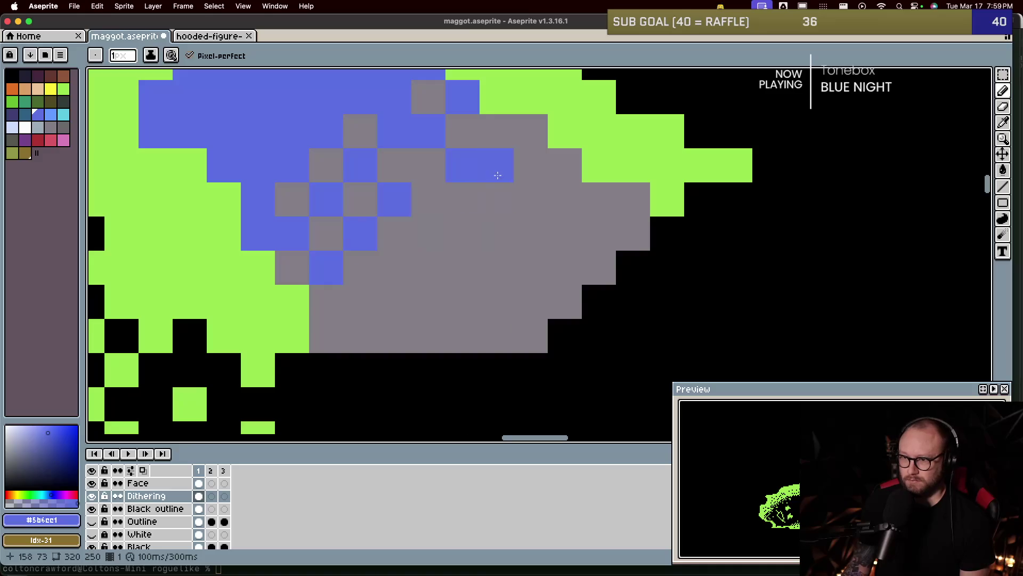
{"action": "left_click", "coordinate": [505, 136]}
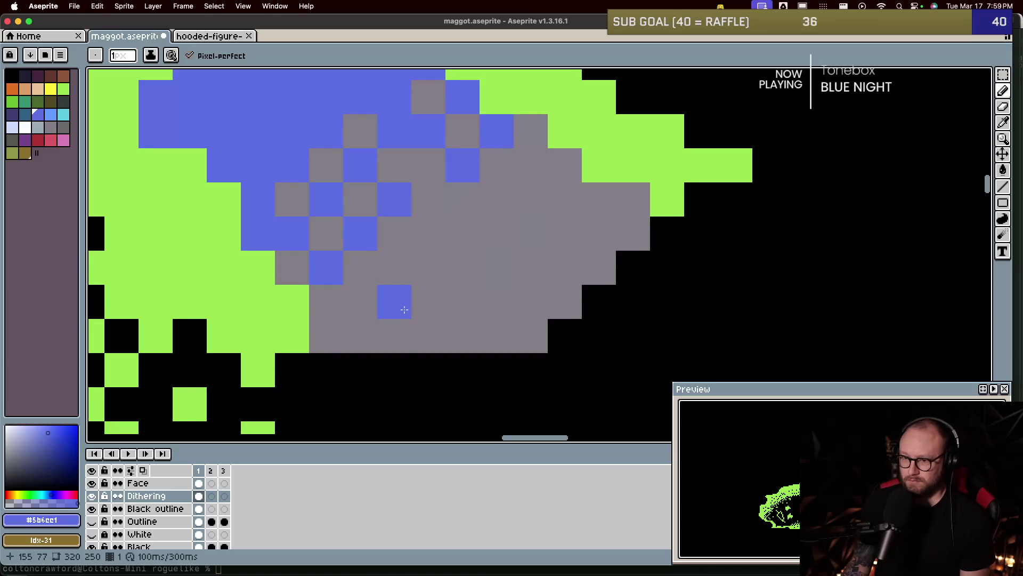
Scatter blue dither pixels across the rest of the grey patch, then eyedrop the grey
{"action": "left_click", "coordinate": [369, 322]}
{"action": "left_click", "coordinate": [383, 314]}
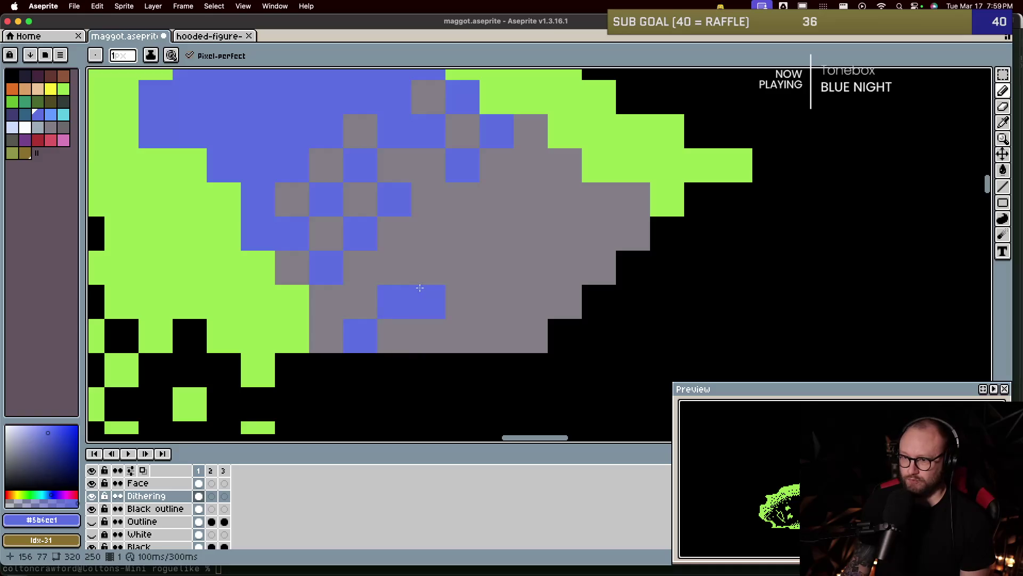
{"action": "left_click", "coordinate": [462, 233]}
{"action": "left_click", "coordinate": [496, 199]}
{"action": "left_click", "coordinate": [565, 165]}
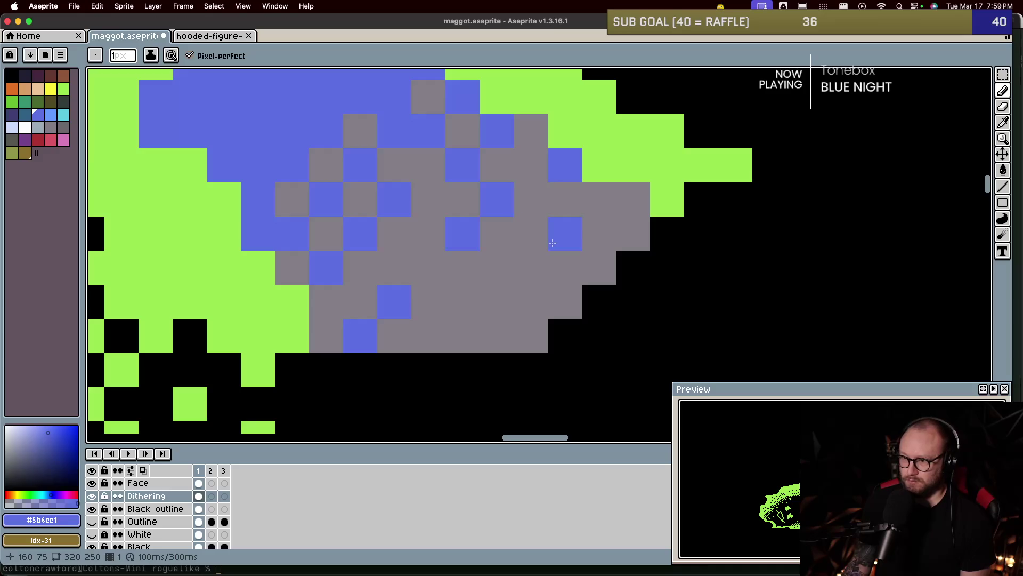
{"action": "left_click", "coordinate": [553, 243]}
{"action": "left_click", "coordinate": [519, 268]}
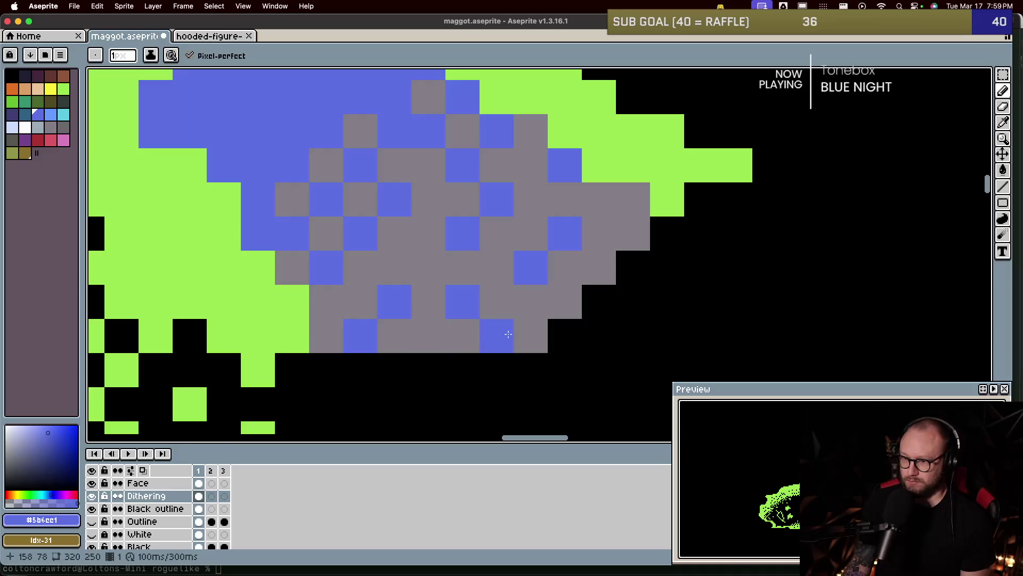
{"action": "left_click", "coordinate": [530, 335]}
{"action": "left_click", "coordinate": [626, 245]}
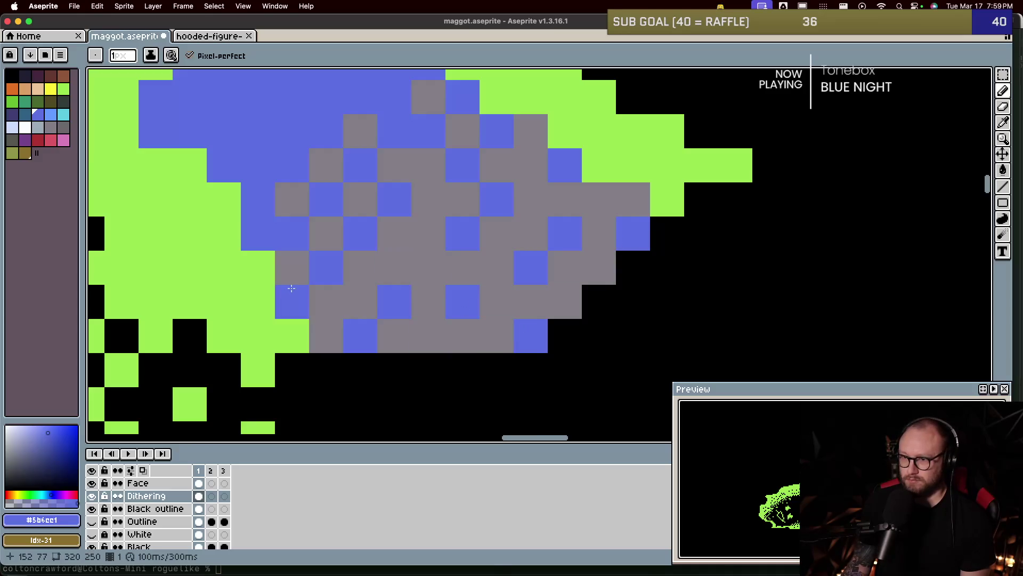
{"action": "key", "text": "i"}
{"action": "left_click", "coordinate": [422, 236], "text": "alt"}
{"action": "scroll", "coordinate": [427, 242], "scroll_direction": "down", "scroll_amount": 2}
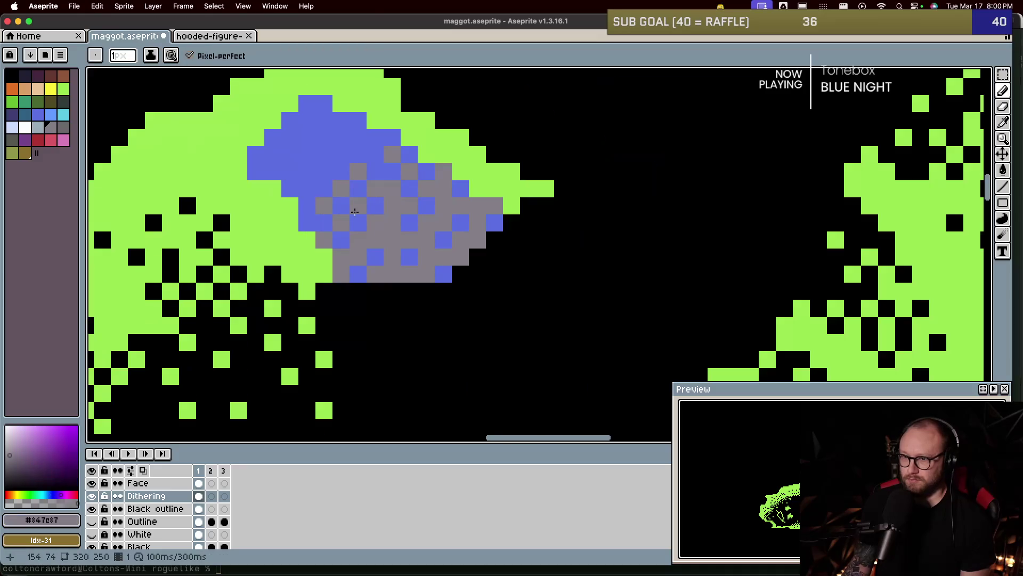
Dither five more grey pixels into the blue area
{"action": "mouse_move", "coordinate": [307, 138]}
{"action": "left_mouse_down"}
{"action": "mouse_move", "coordinate": [321, 199]}
{"action": "mouse_move", "coordinate": [386, 236]}
{"action": "left_mouse_up"}
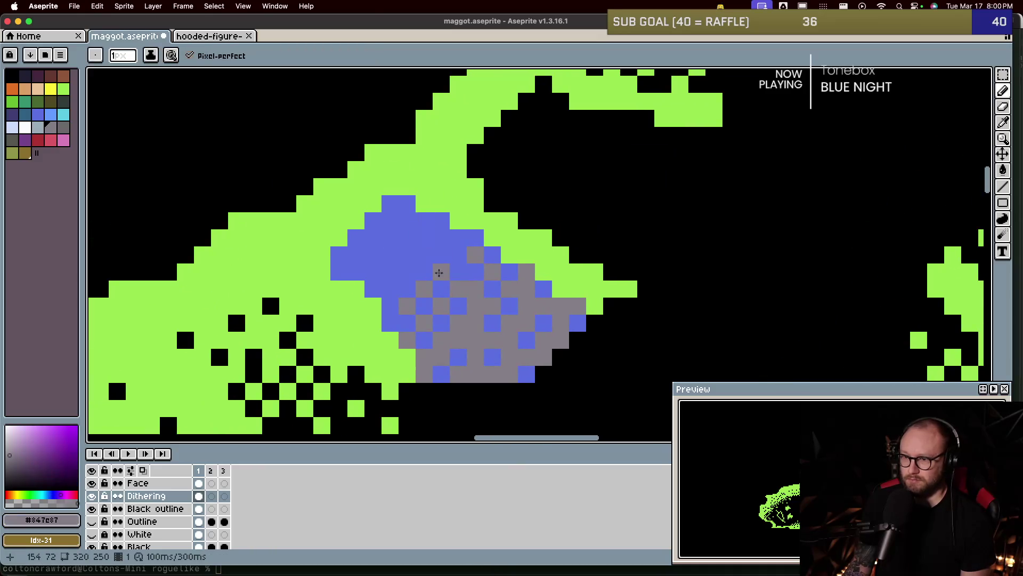
{"action": "scroll", "coordinate": [414, 259], "scroll_direction": "up", "scroll_amount": 2}
{"action": "left_click", "coordinate": [468, 218]}
{"action": "left_click", "coordinate": [291, 286]}
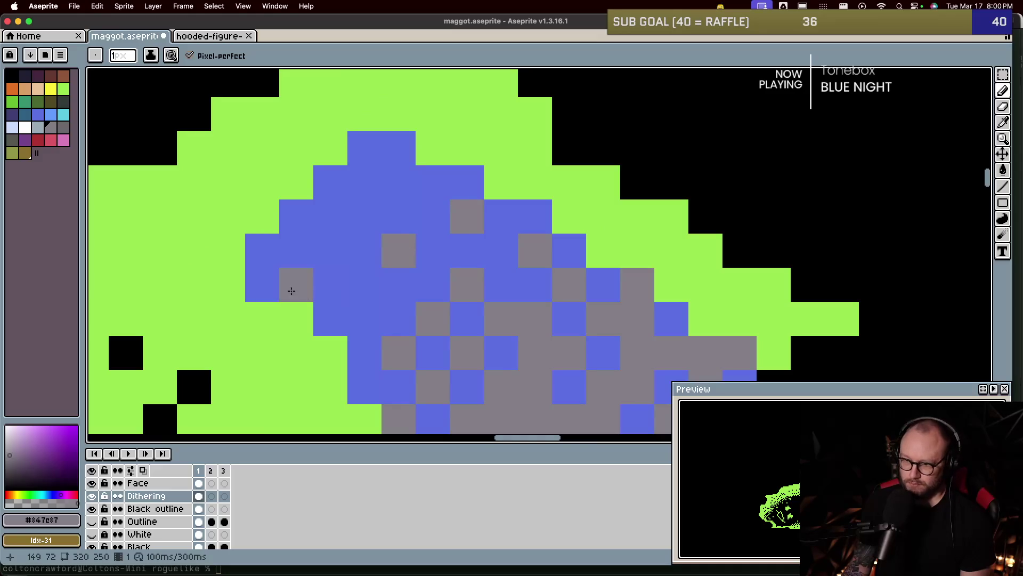
{"action": "left_click", "coordinate": [322, 236]}
{"action": "left_click", "coordinate": [321, 221]}
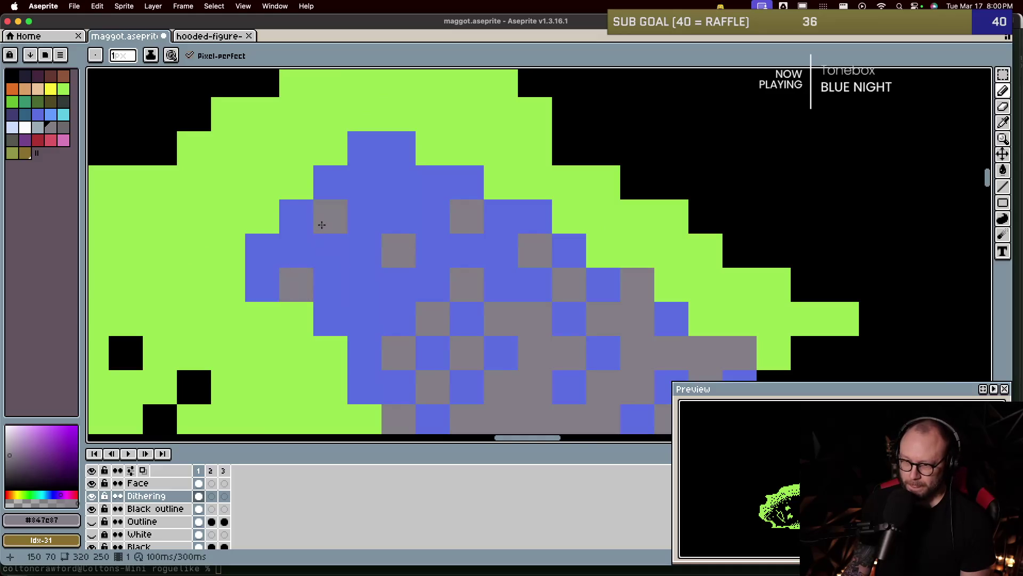
{"action": "left_click", "coordinate": [379, 164]}
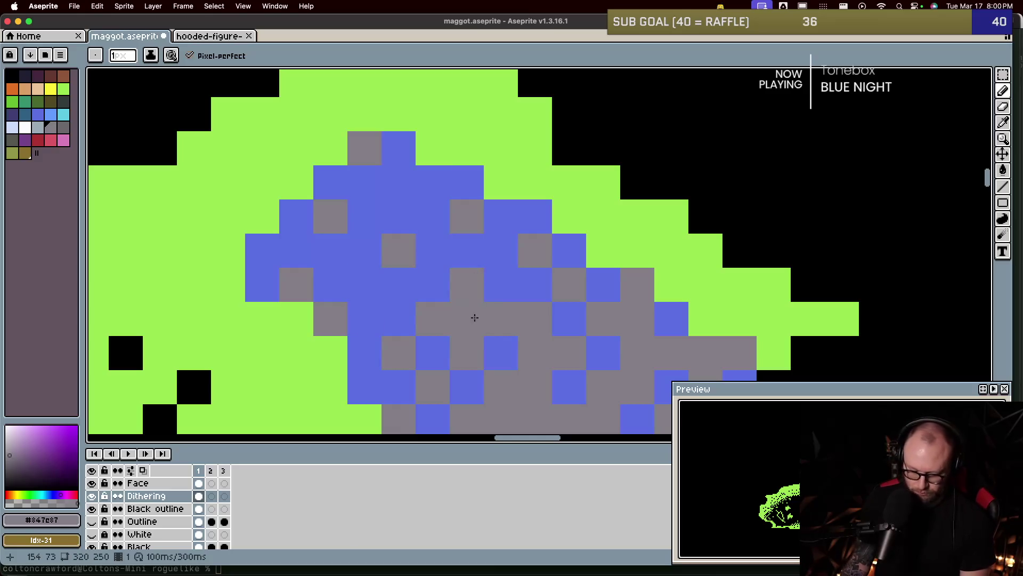
Eyedrop the green body colour and, with Contiguous off, bucket-fill every blue pixel green
{"action": "key", "text": "i"}
{"action": "left_click", "coordinate": [243, 205]}
{"action": "key", "text": "g"}
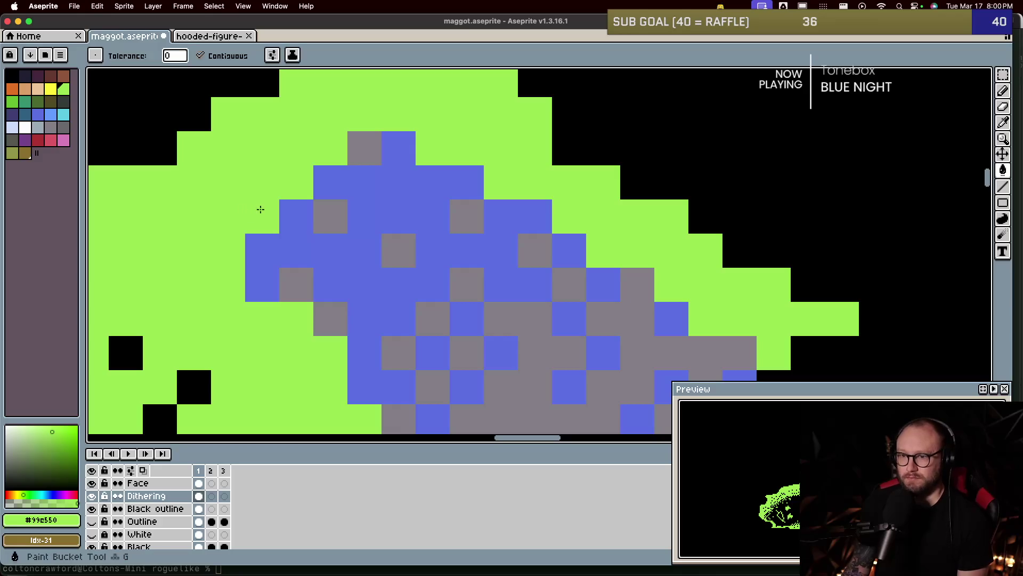
{"action": "left_click", "coordinate": [212, 77]}
{"action": "key", "text": "ctrl+z"}
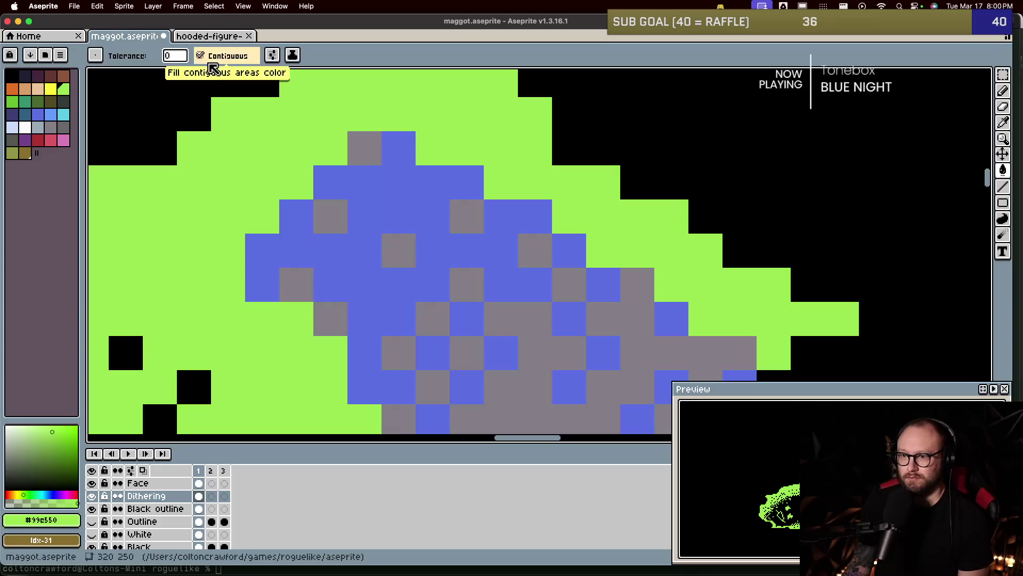
{"action": "left_click", "coordinate": [200, 55]}
{"action": "left_click", "coordinate": [410, 205]}
Magic Wand the grey pixels, delete them to black, and deselect
{"action": "key", "text": "w"}
{"action": "left_click", "coordinate": [466, 217]}
{"action": "key", "text": "Delete"}
{"action": "key", "text": "ctrl+d"}
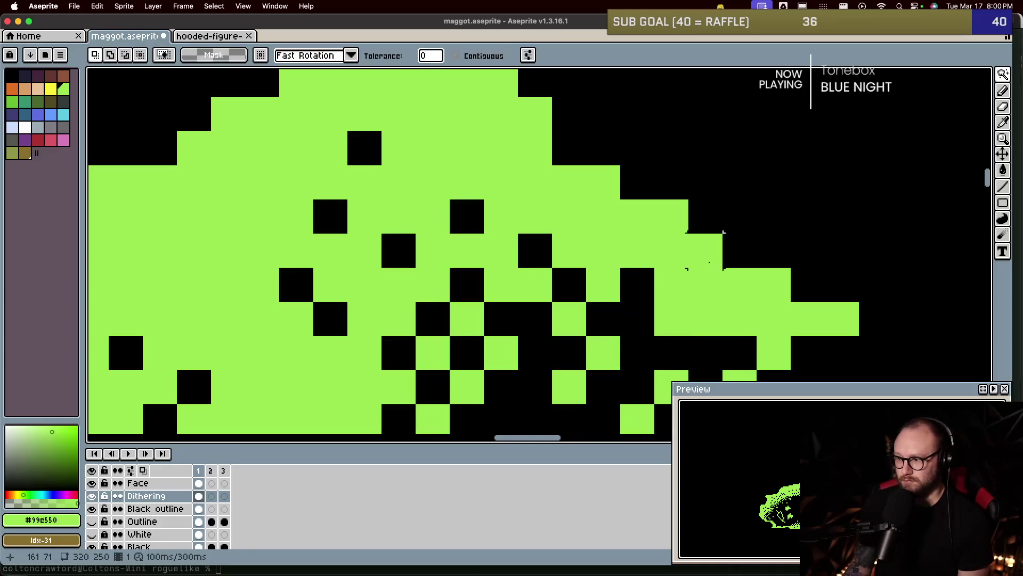
Pencil a blue diagonal line across the black gap in the sprite
{"action": "scroll", "coordinate": [688, 287], "scroll_direction": "down", "scroll_amount": 3}
{"action": "scroll", "coordinate": [684, 292], "scroll_direction": "down", "scroll_amount": 2}
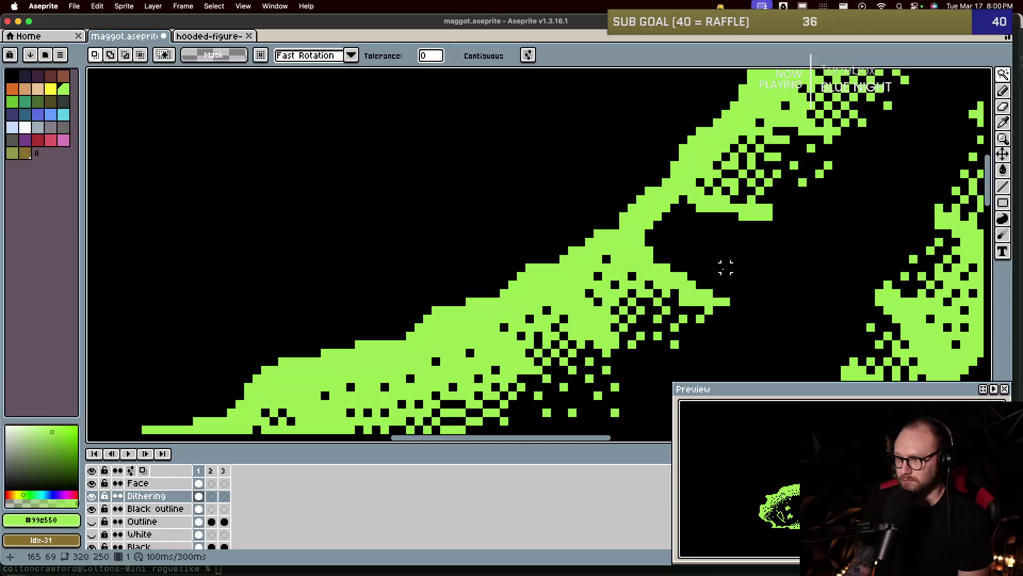
{"action": "scroll", "coordinate": [676, 271], "scroll_direction": "up", "scroll_amount": 2}
{"action": "scroll", "coordinate": [526, 279], "scroll_direction": "up", "scroll_amount": 4}
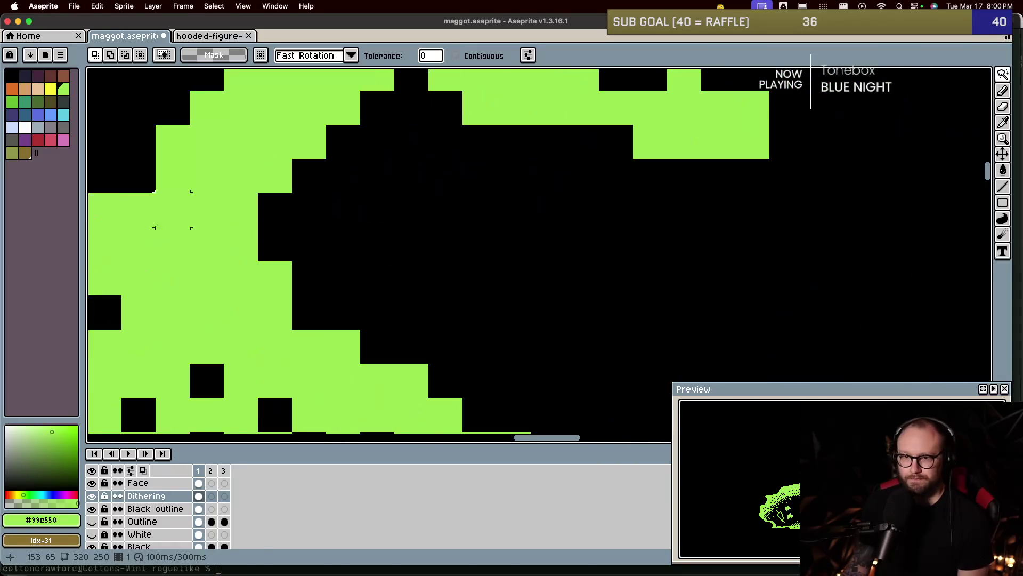
{"action": "left_click", "coordinate": [39, 115]}
{"action": "key", "text": "b"}
{"action": "left_click_drag", "start_coordinate": [446, 347], "coordinate": [555, 154]}
{"action": "left_click_drag", "start_coordinate": [624, 269], "coordinate": [499, 177]}
{"action": "key", "text": "super+z"}
Pencil a closed grey outline below the blue line
{"action": "left_click", "coordinate": [57, 133]}
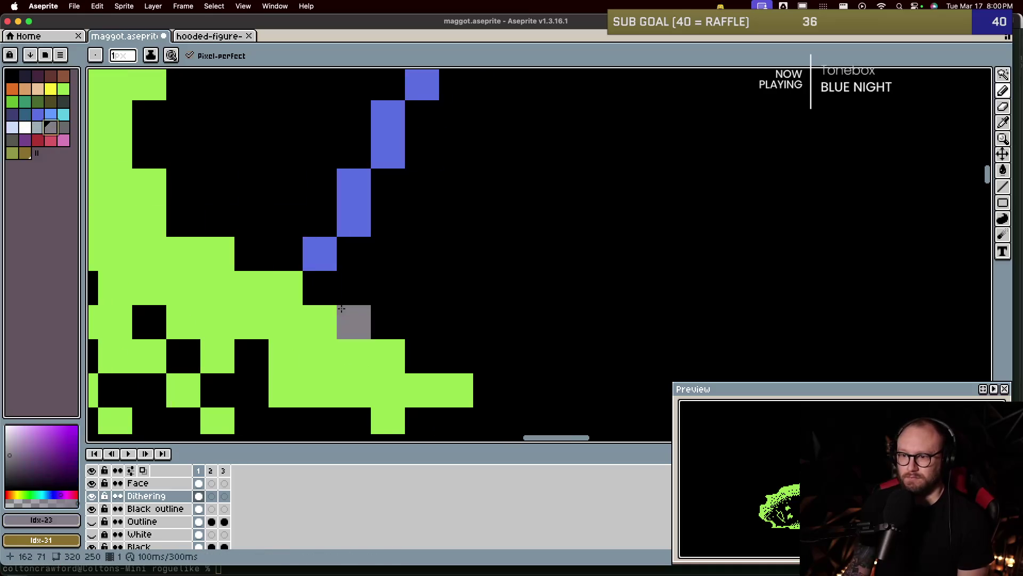
{"action": "left_click", "coordinate": [422, 356]}
{"action": "scroll", "coordinate": [507, 252], "scroll_direction": "down", "scroll_amount": 2}
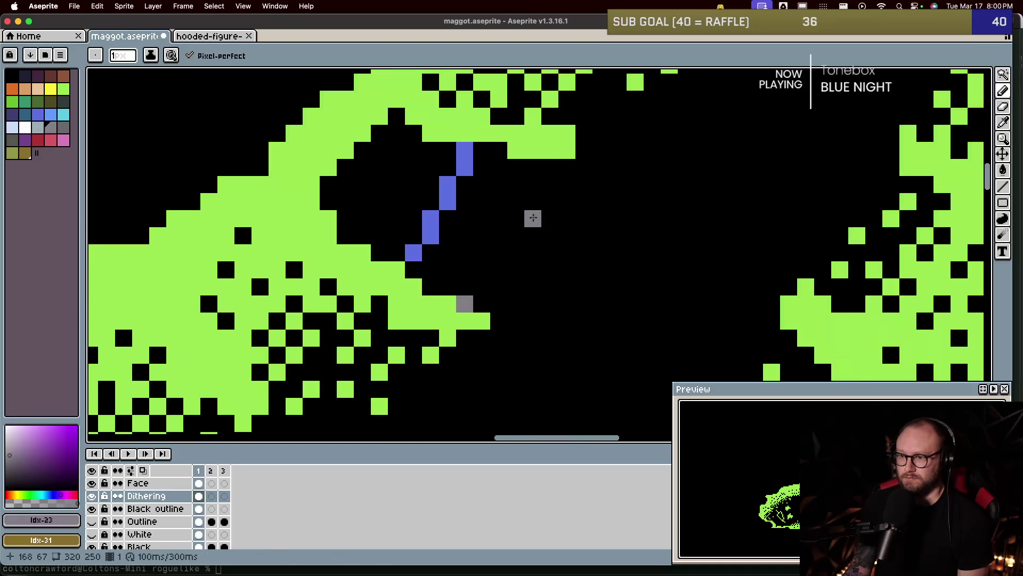
{"action": "left_click", "coordinate": [569, 173], "text": "shift"}
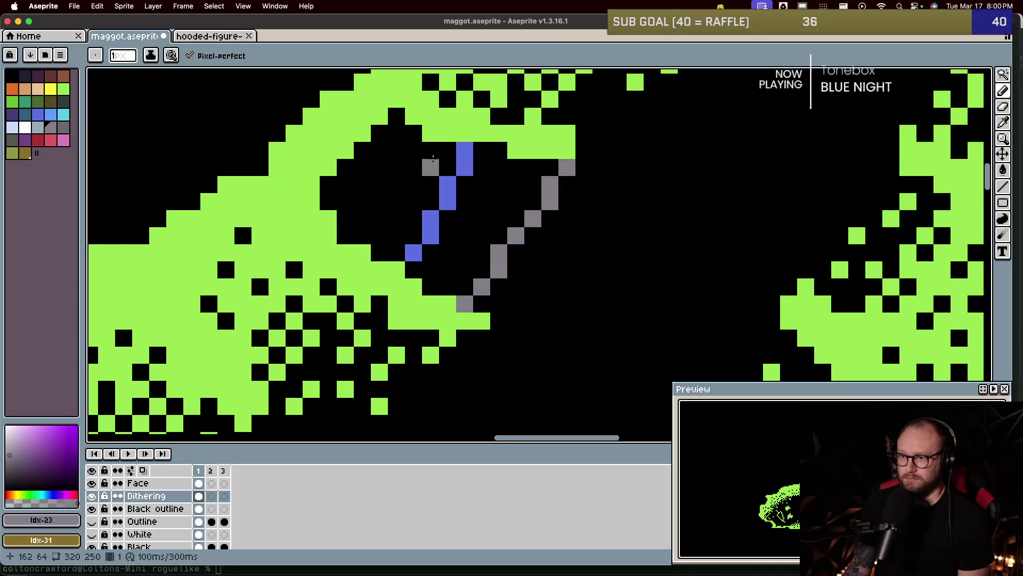
{"action": "left_click_drag", "start_coordinate": [541, 171], "coordinate": [500, 156]}
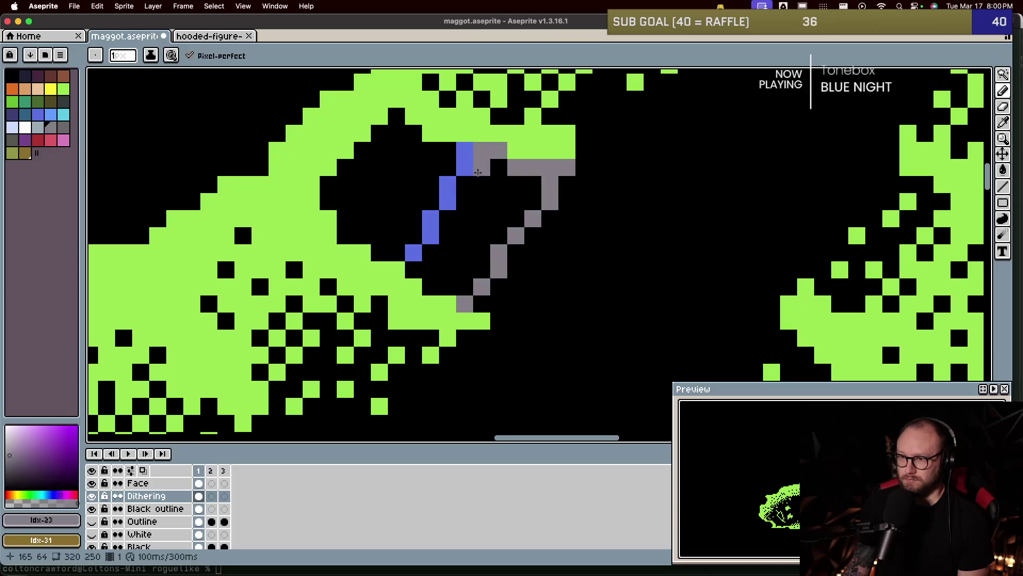
{"action": "left_click", "coordinate": [434, 221]}
{"action": "right_click", "coordinate": [458, 219]}
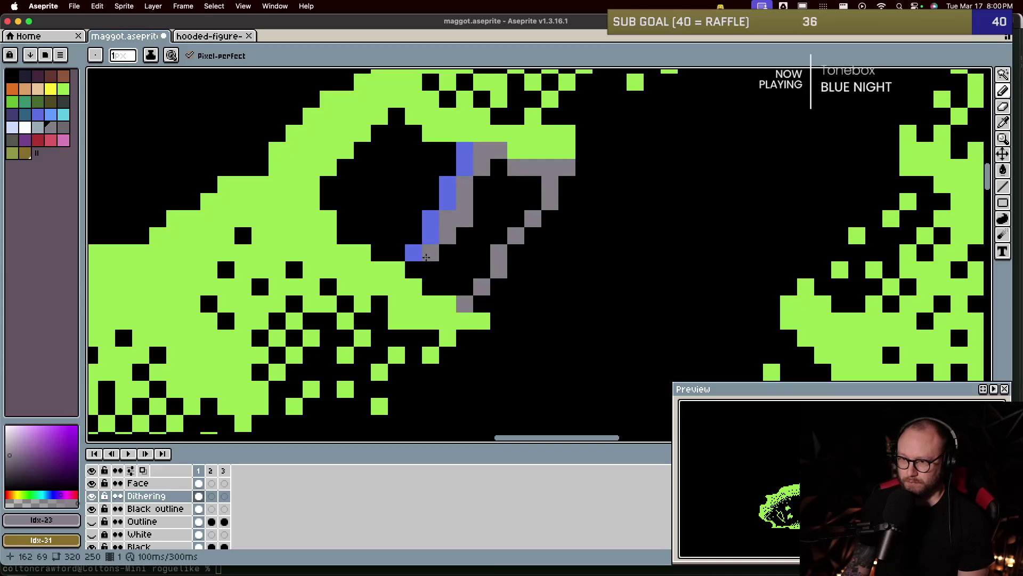
{"action": "left_click_drag", "start_coordinate": [431, 287], "coordinate": [447, 286]}
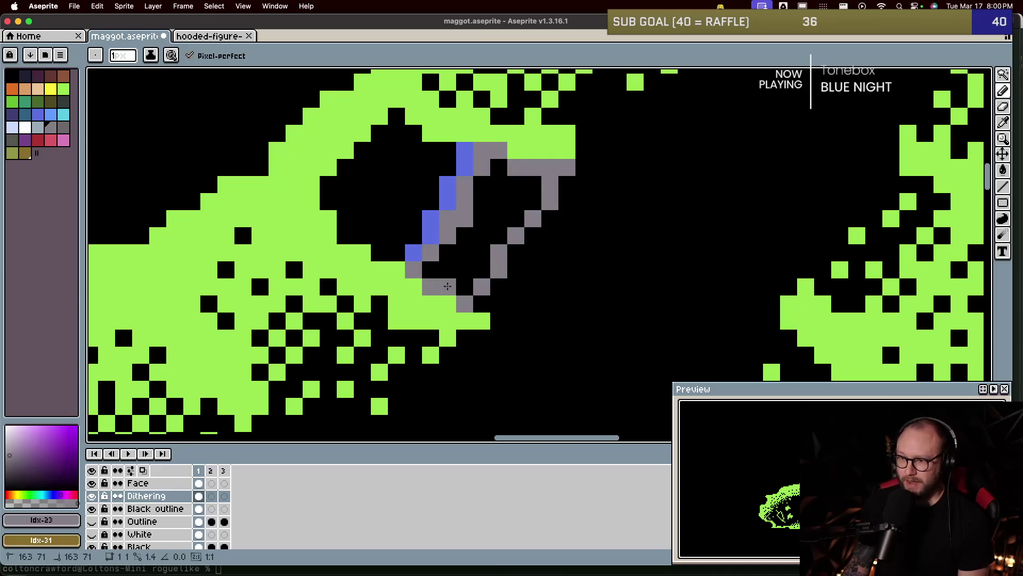
{"action": "left_click", "coordinate": [486, 254]}
Bucket-fill the grey outline, undo the leak, patch its gap, and fill it solid grey
{"action": "key", "text": "g"}
{"action": "left_click", "coordinate": [484, 253]}
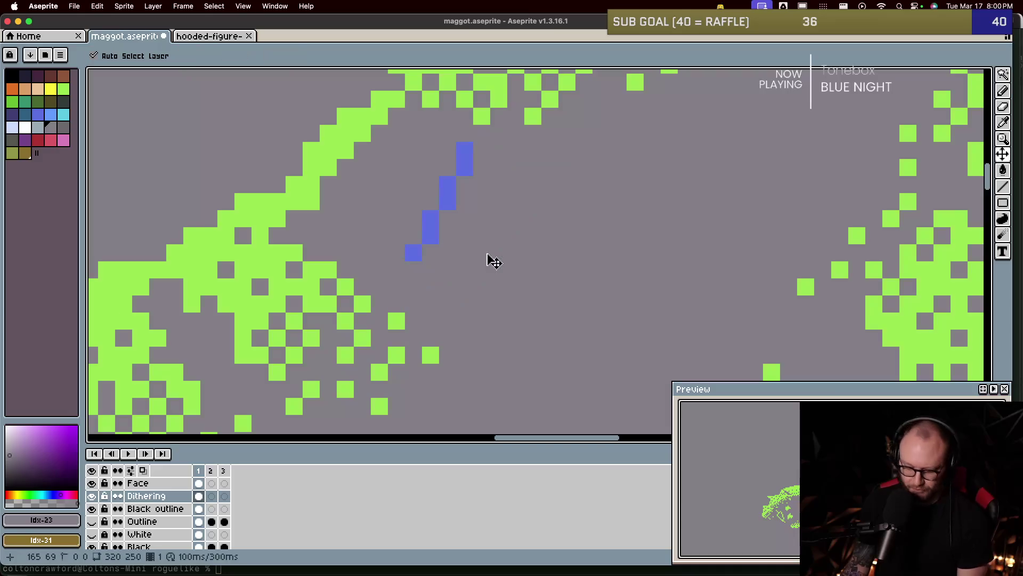
{"action": "key", "text": "ctrl+z"}
{"action": "key", "text": "ctrl+z"}
{"action": "key", "text": "b"}
{"action": "left_click", "coordinate": [257, 124]}
{"action": "key", "text": "g"}
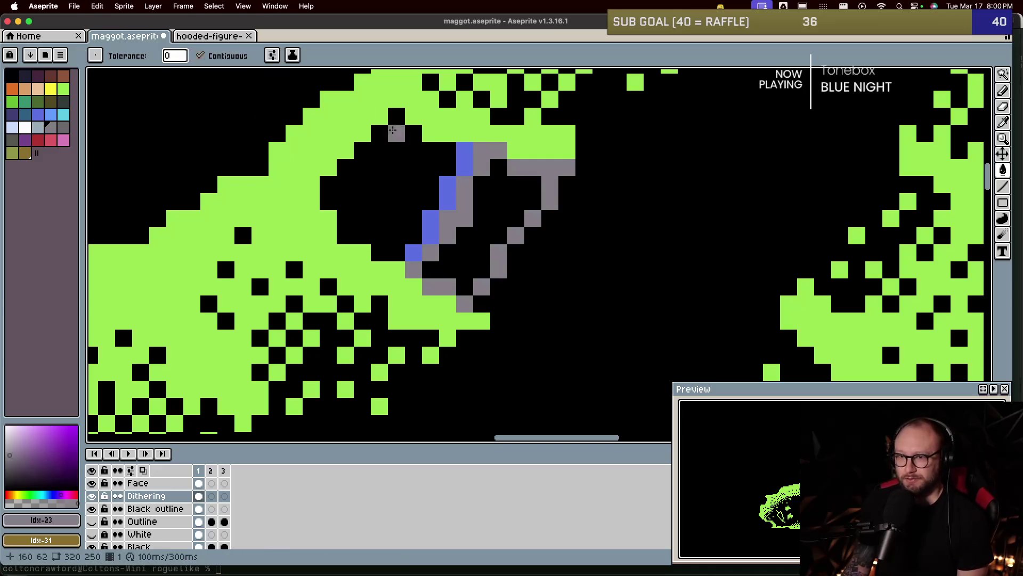
{"action": "left_click", "coordinate": [509, 199]}
Eyedrop the blue and trial-place blue ring pixels beside the grey wedge, undoing each
{"action": "key", "text": "i"}
{"action": "left_click", "coordinate": [450, 179]}
{"action": "key", "text": "b"}
{"action": "left_click", "coordinate": [413, 167]}
{"action": "key", "text": "ctrl+z"}
{"action": "left_click", "coordinate": [379, 252]}
{"action": "key", "text": "ctrl+z"}
{"action": "left_click", "coordinate": [390, 251]}
{"action": "key", "text": "ctrl+z"}
{"action": "left_click", "coordinate": [376, 254]}
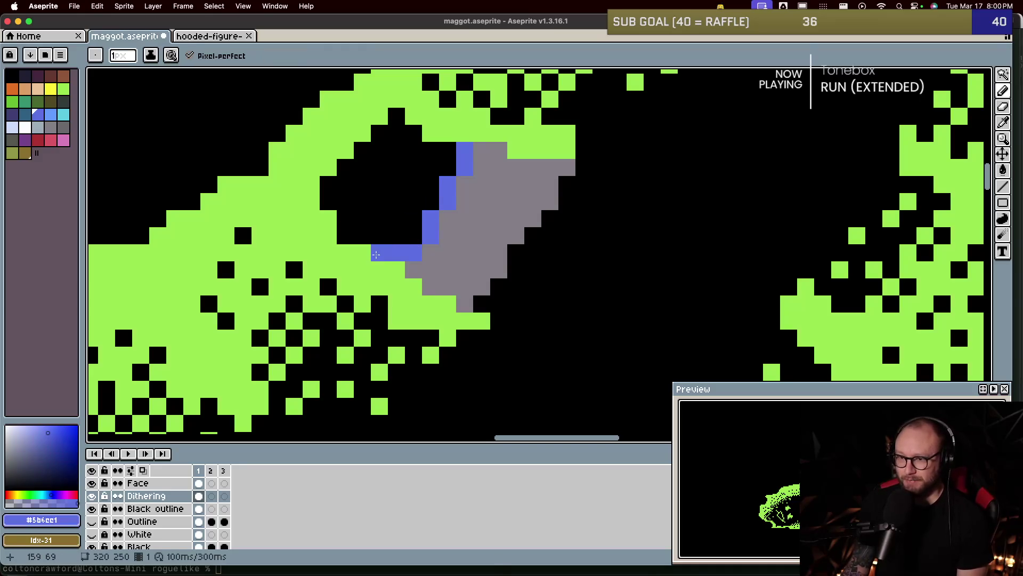
{"action": "key", "text": "ctrl+z"}
Draw the blue ring up the left side and over the top, then fill its inside blue
{"action": "left_click", "coordinate": [351, 218]}
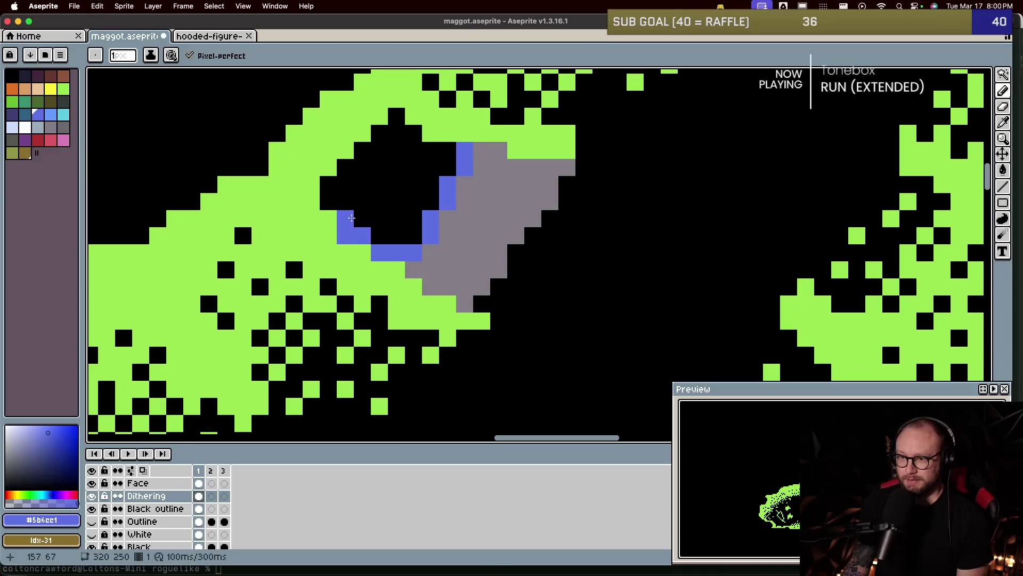
{"action": "key", "text": "ctrl+z"}
{"action": "left_click", "coordinate": [330, 200]}
{"action": "mouse_move", "coordinate": [330, 183]}
{"action": "left_mouse_down"}
{"action": "mouse_move", "coordinate": [398, 117]}
{"action": "mouse_move", "coordinate": [428, 150]}
{"action": "left_mouse_up"}
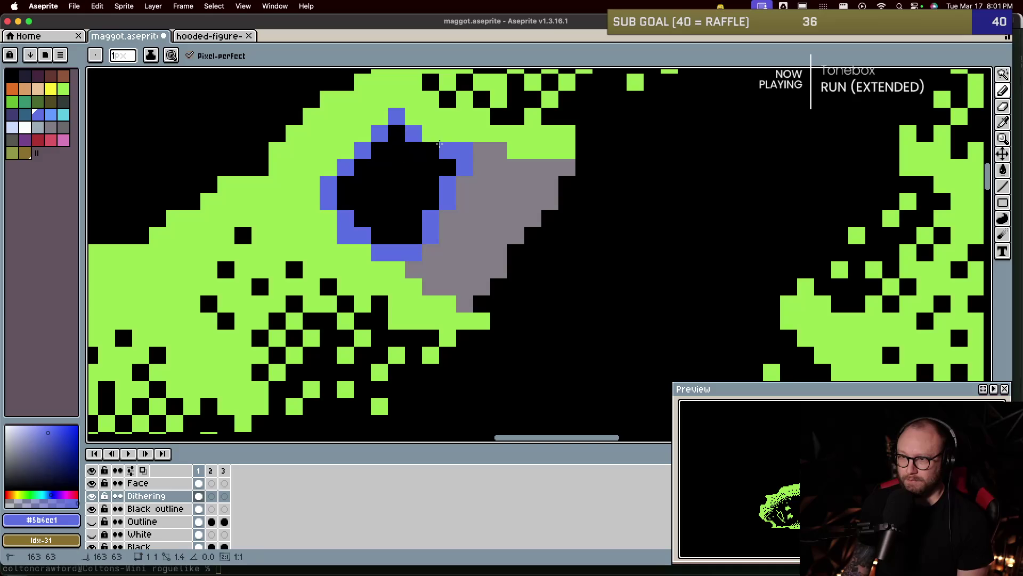
{"action": "key", "text": "g"}
{"action": "left_click", "coordinate": [398, 168]}
{"action": "left_click", "coordinate": [487, 194], "text": "alt"}
{"action": "left_click", "coordinate": [449, 192]}
{"action": "scroll", "coordinate": [452, 188], "scroll_direction": "up", "scroll_amount": 1}
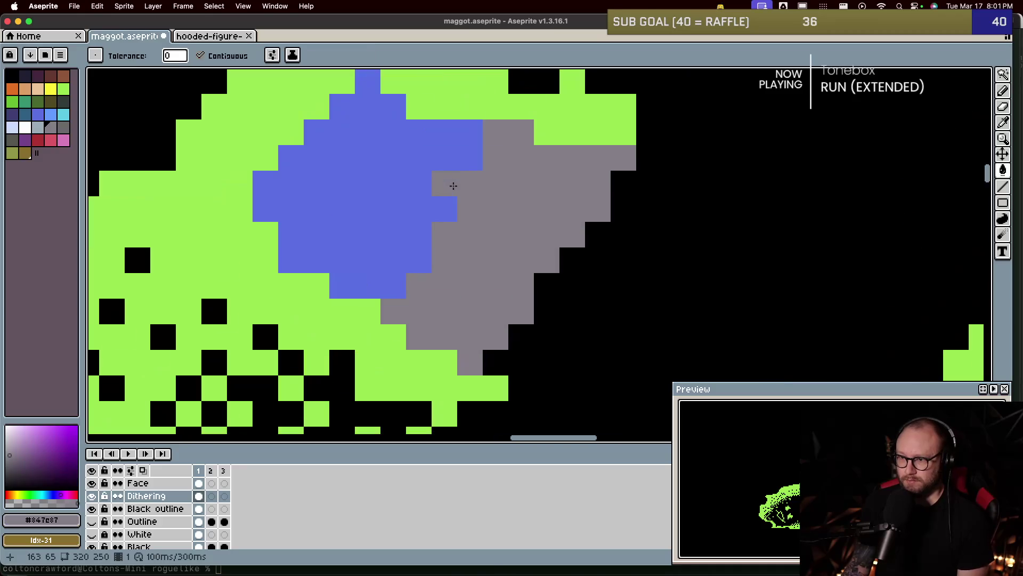
{"action": "left_click", "coordinate": [445, 174]}
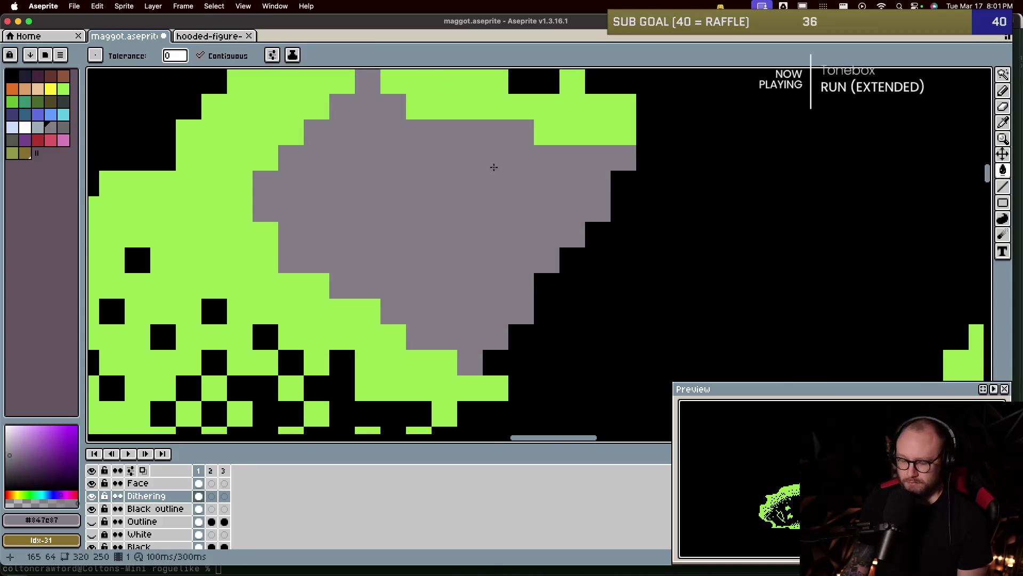
{"action": "key", "text": "super+z"}
{"action": "key", "text": "super+alt+c"}
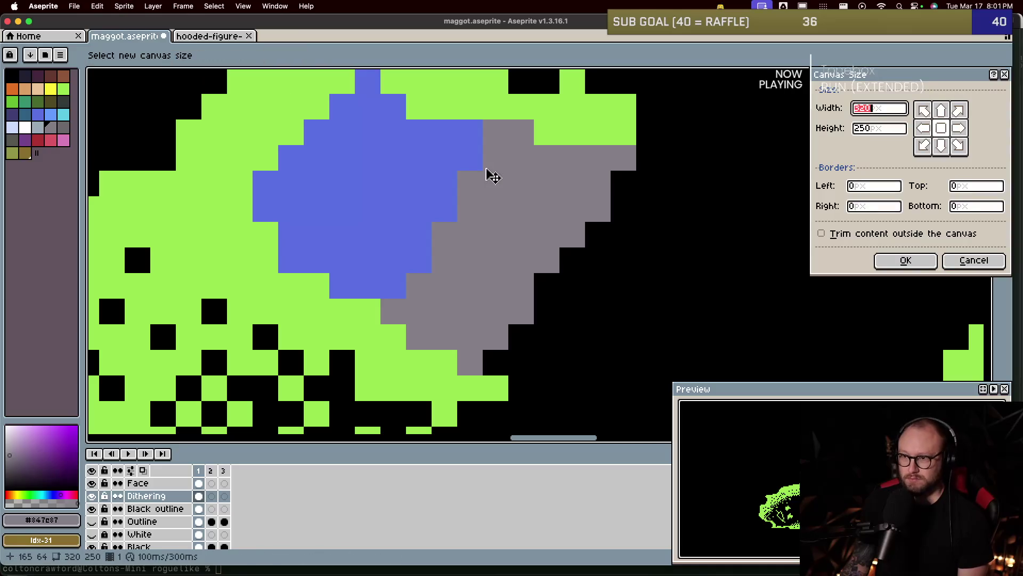
{"action": "key", "text": "Escape"}
{"action": "key", "text": "v"}
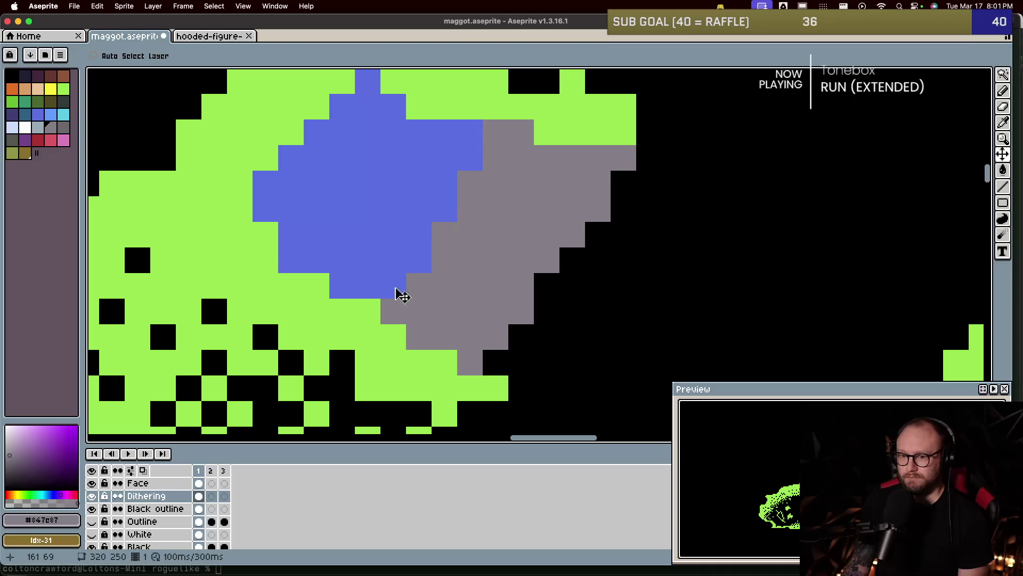
{"action": "left_click", "coordinate": [92, 483]}
{"action": "left_click", "coordinate": [92, 483]}
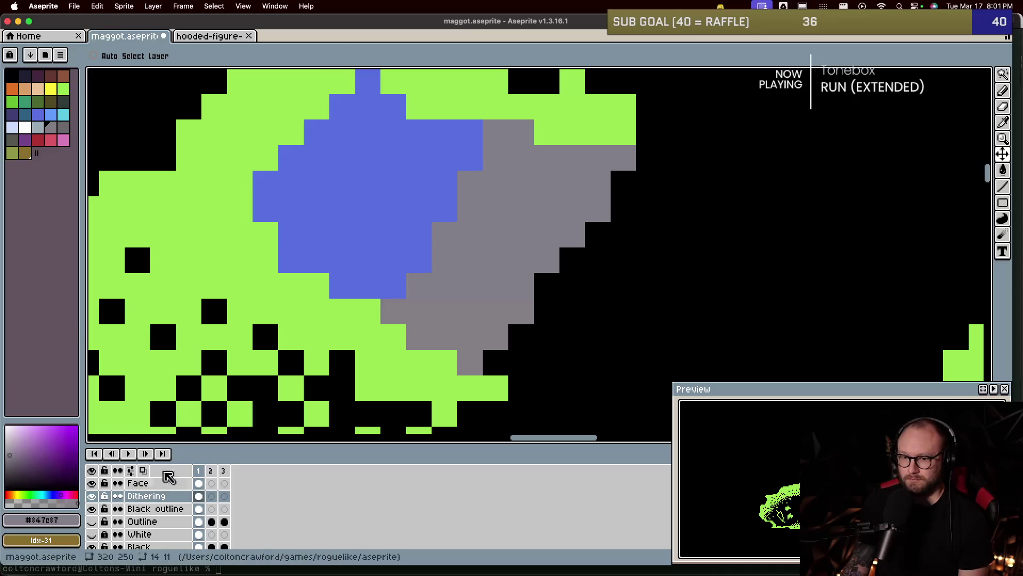
{"action": "left_click", "coordinate": [152, 496]}
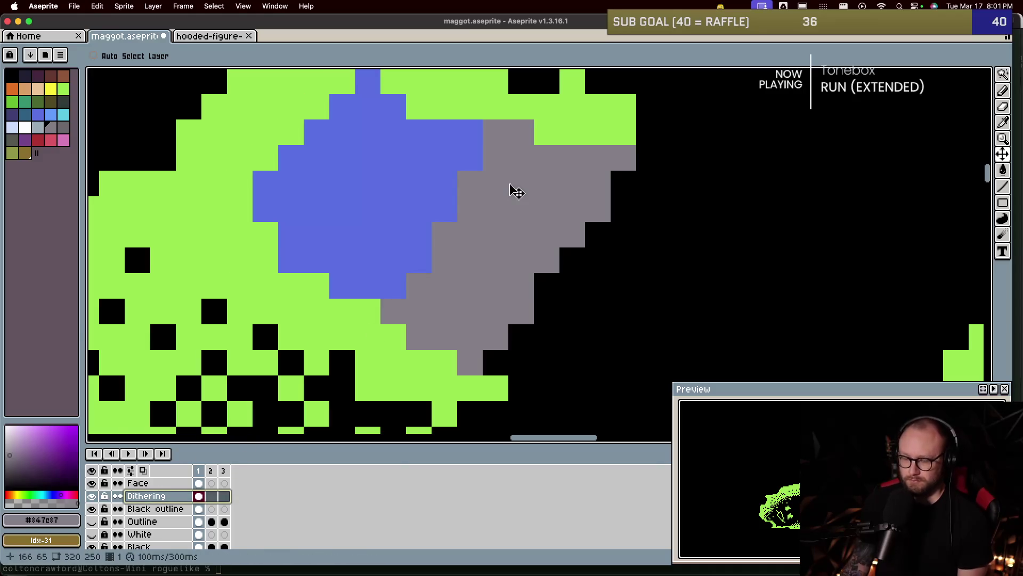
{"action": "key", "text": "ctrl+z"}
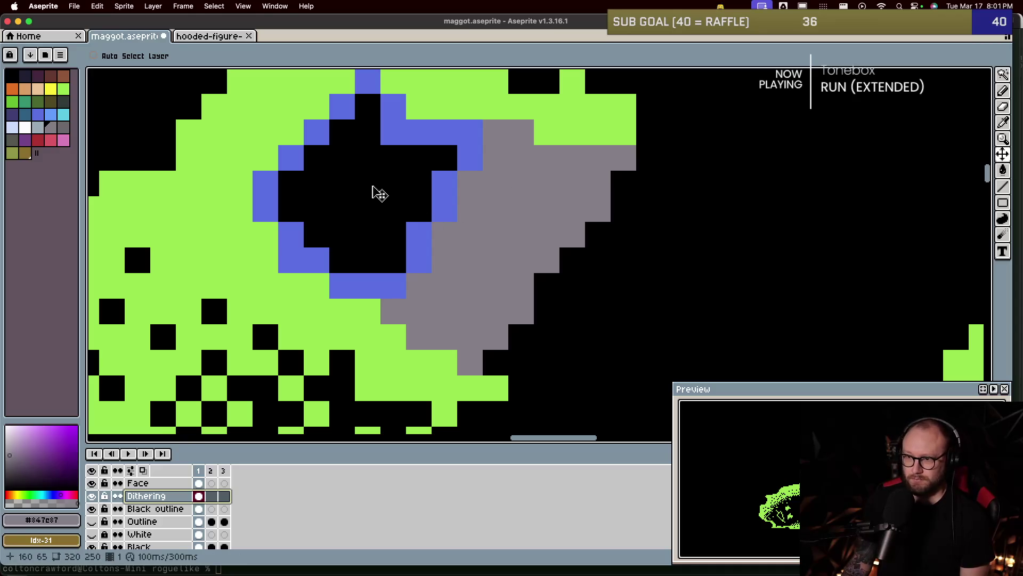
{"action": "scroll", "coordinate": [485, 160], "scroll_direction": "up", "scroll_amount": 2}
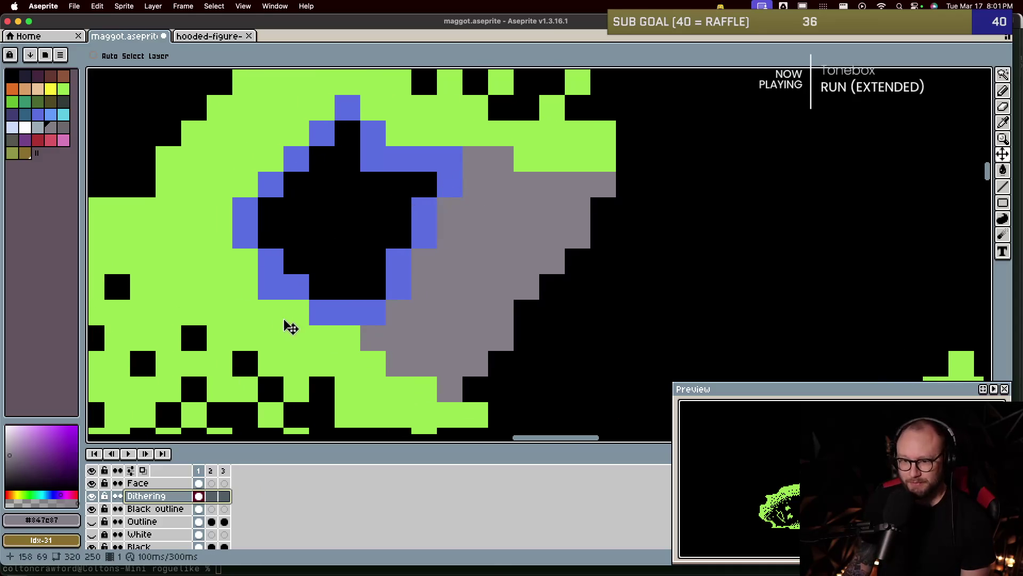
{"action": "left_click", "coordinate": [208, 472]}
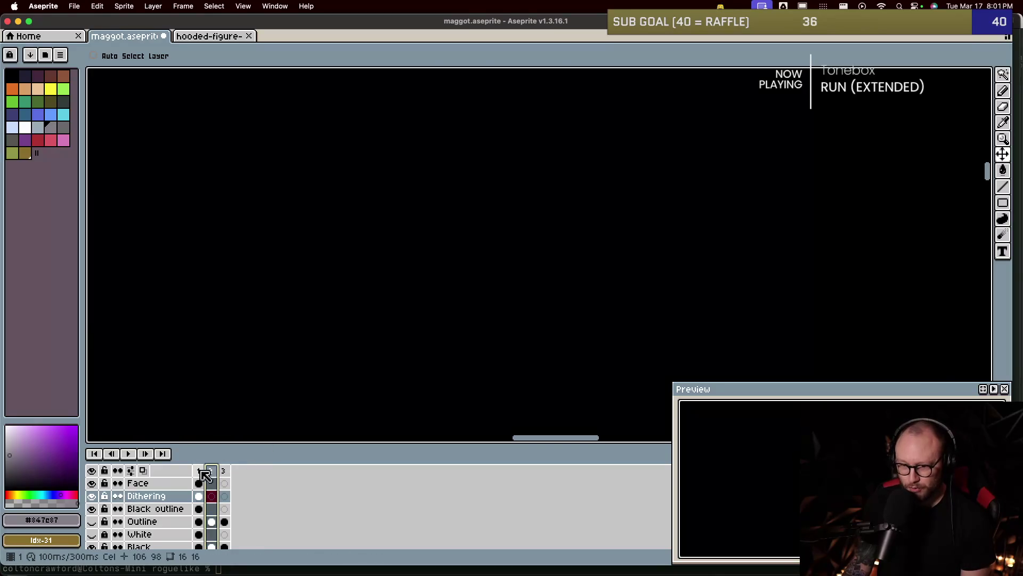
{"action": "left_click", "coordinate": [202, 471]}
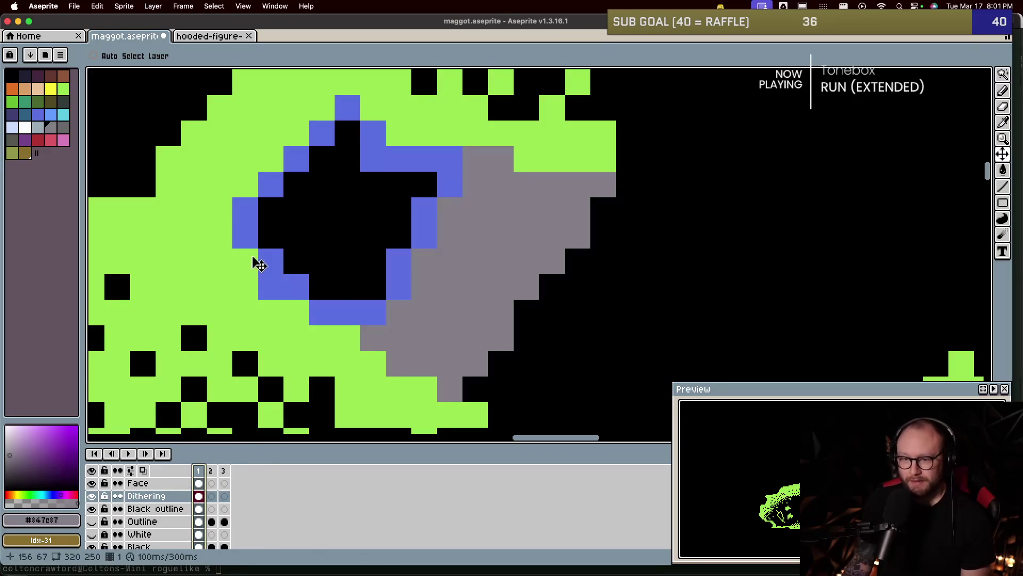
{"action": "mouse_move", "coordinate": [310, 344]}
{"action": "left_mouse_down"}
{"action": "mouse_move", "coordinate": [438, 266]}
{"action": "mouse_move", "coordinate": [349, 354]}
{"action": "mouse_move", "coordinate": [422, 301]}
{"action": "left_mouse_up"}
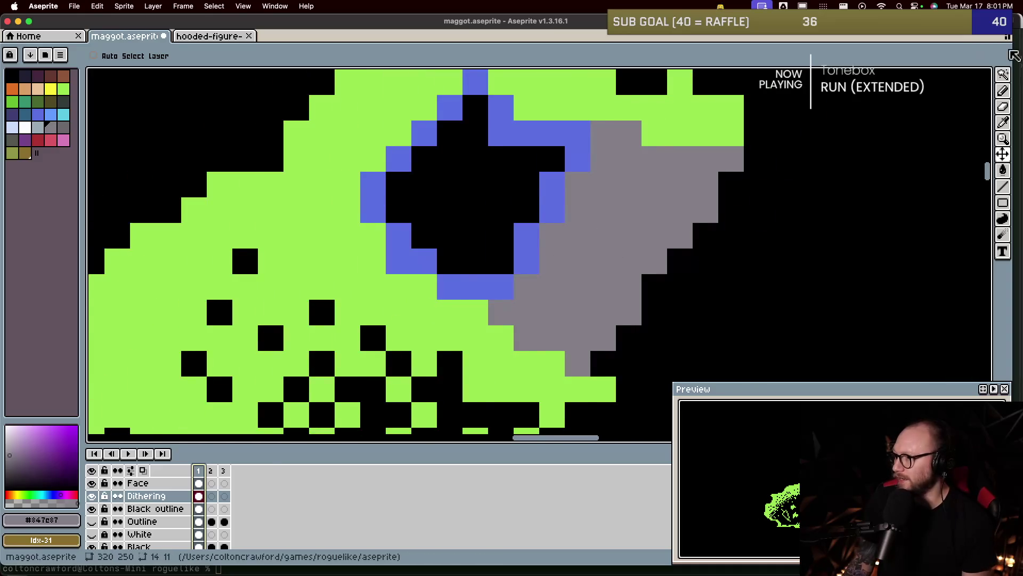
{"action": "left_click", "coordinate": [1006, 73]}
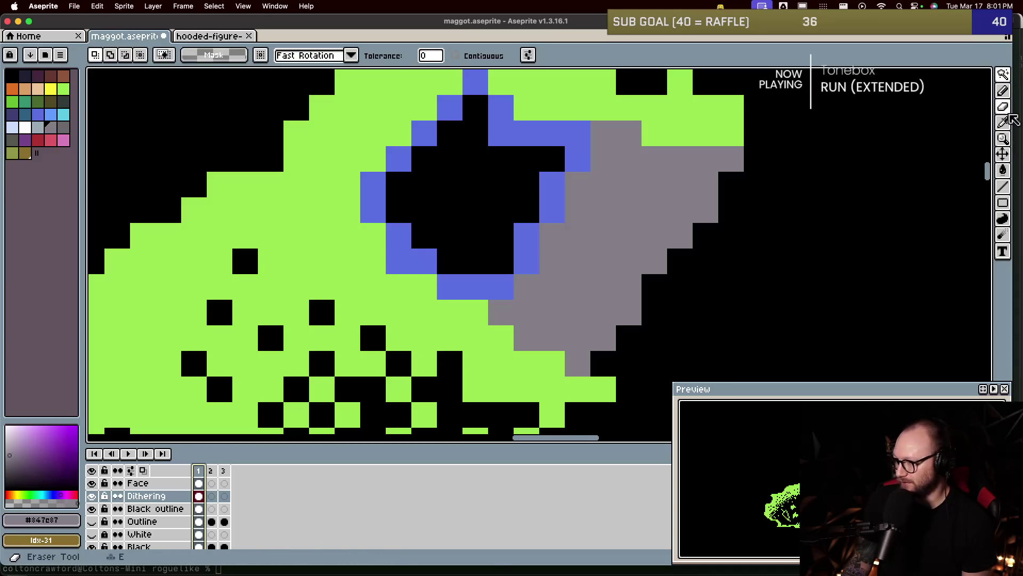
{"action": "left_click", "coordinate": [1008, 99]}
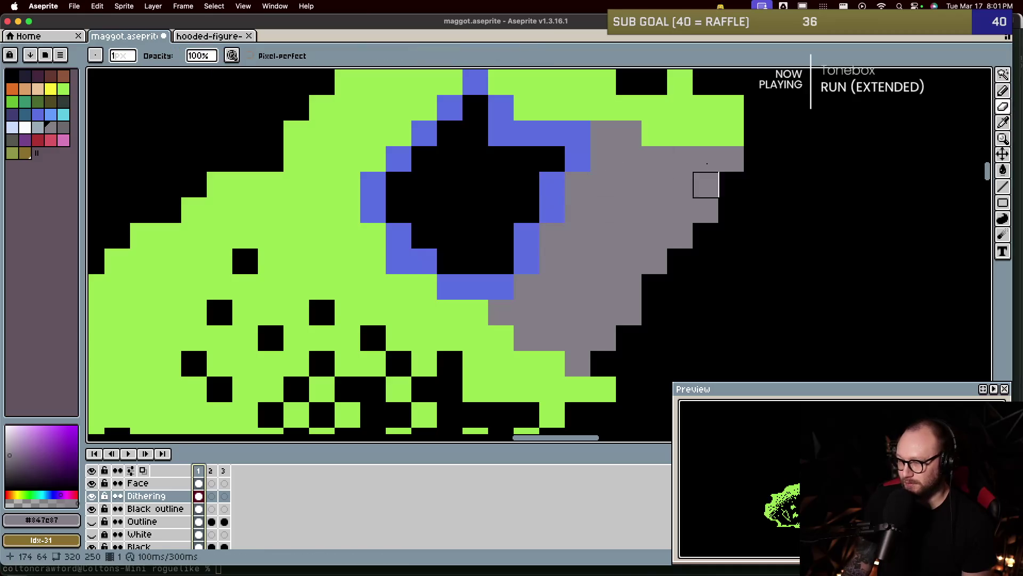
Pick up the ring's blue and bucket-fill the ring's black interior solid blue
{"action": "key", "text": "b"}
{"action": "right_click", "coordinate": [500, 196]}
{"action": "left_click", "coordinate": [538, 127], "text": "alt"}
{"action": "left_click", "coordinate": [476, 165]}
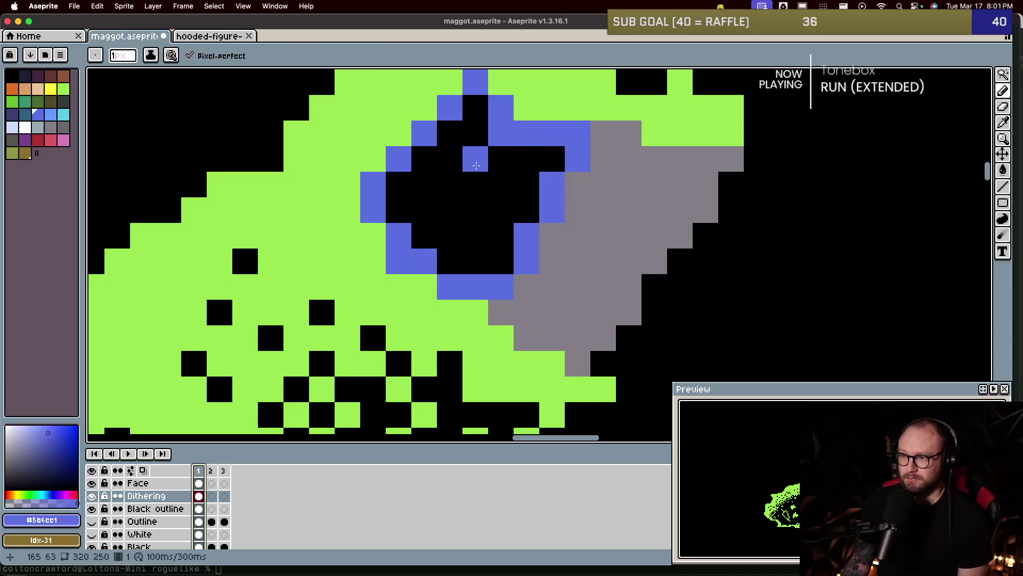
{"action": "key", "text": "g"}
{"action": "left_click", "coordinate": [476, 165]}
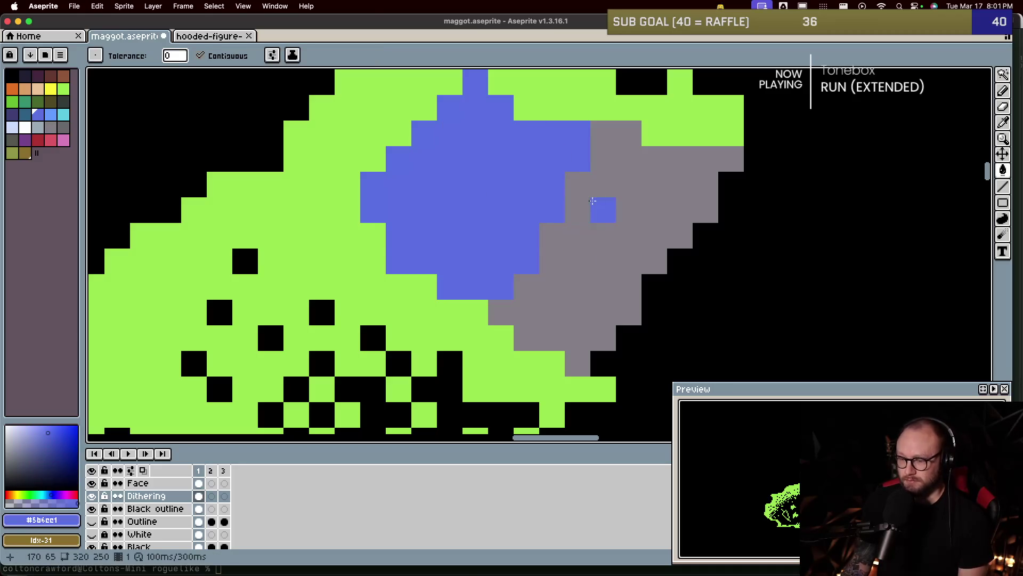
{"action": "key", "text": "b"}
Alternate grey and blue pixels along the edge where the blue meets the grey
{"action": "left_click", "coordinate": [578, 205]}
{"action": "left_click", "coordinate": [614, 199], "text": "alt"}
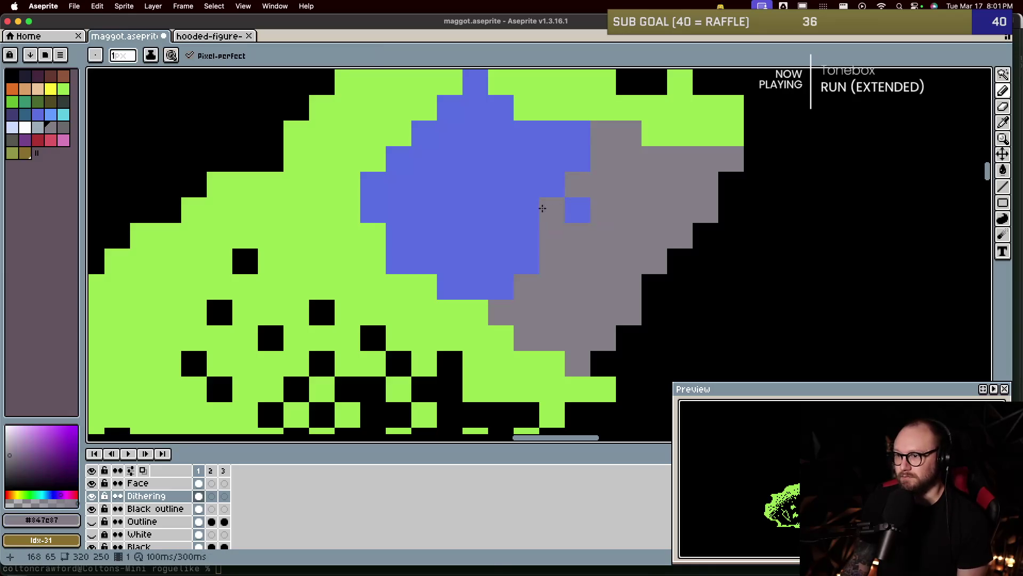
{"action": "left_click", "coordinate": [582, 144], "text": "alt"}
{"action": "left_click", "coordinate": [603, 158]}
{"action": "left_click", "coordinate": [656, 148], "text": "alt"}
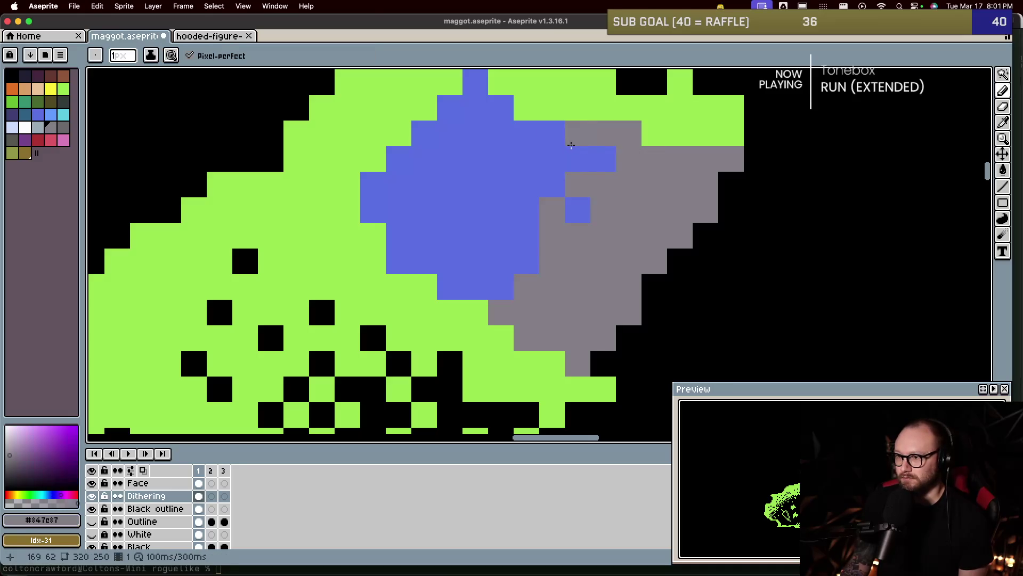
Alt-sample colours to keep checkering blue and grey edge pixels, undoing two misplaced grey pixels
{"action": "key", "text": "alt"}
{"action": "left_click", "coordinate": [523, 238], "text": "alt"}
{"action": "left_click", "coordinate": [550, 243]}
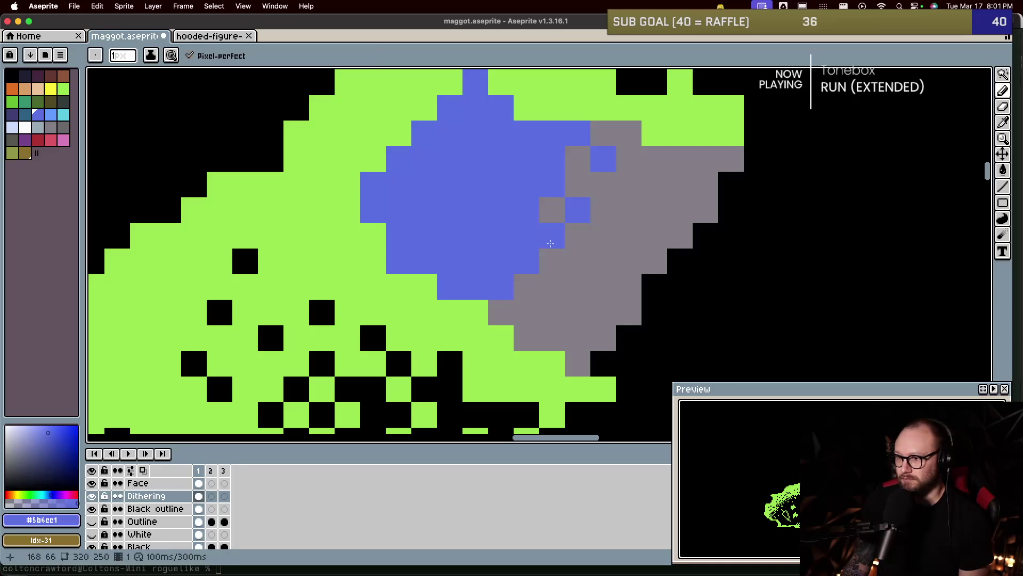
{"action": "left_click", "coordinate": [602, 235], "text": "alt"}
{"action": "left_click", "coordinate": [535, 235]}
{"action": "left_click", "coordinate": [527, 261]}
{"action": "key", "text": "super+z"}
{"action": "left_click", "coordinate": [501, 286]}
{"action": "key", "text": "super+z"}
{"action": "left_click", "coordinate": [497, 265]}
Scatter blue checker-dither pixels throughout the grey area, down to its lower tip
{"action": "left_click", "coordinate": [496, 215], "text": "alt"}
{"action": "left_click", "coordinate": [559, 282]}
{"action": "left_click", "coordinate": [587, 256]}
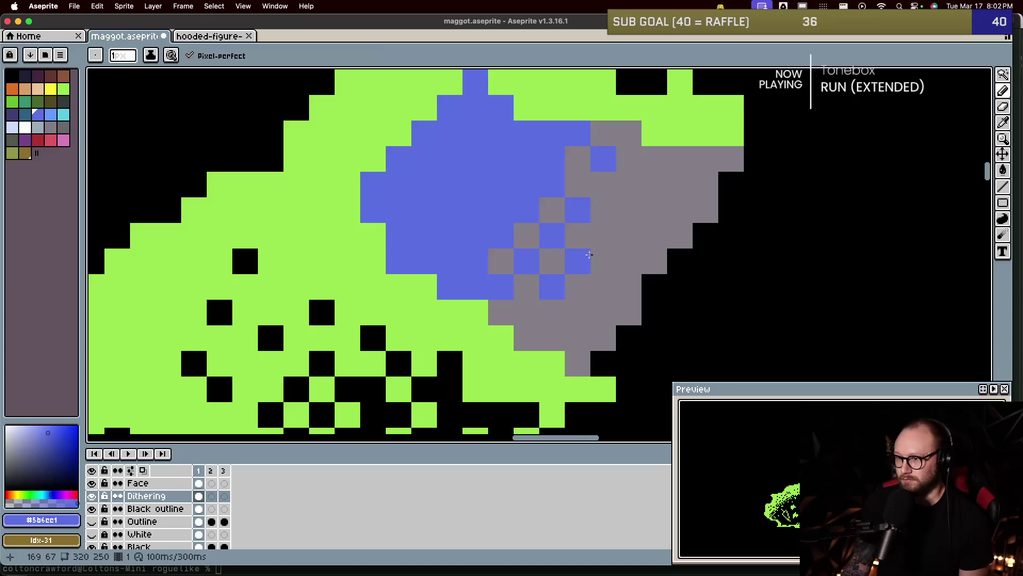
{"action": "left_click", "coordinate": [526, 312]}
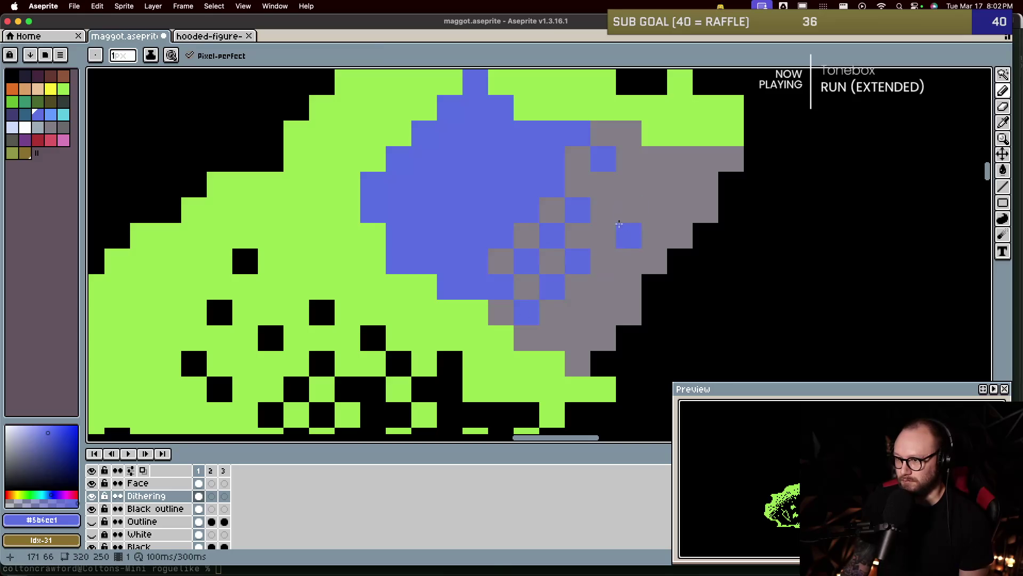
{"action": "left_click", "coordinate": [629, 184]}
{"action": "left_click", "coordinate": [679, 158]}
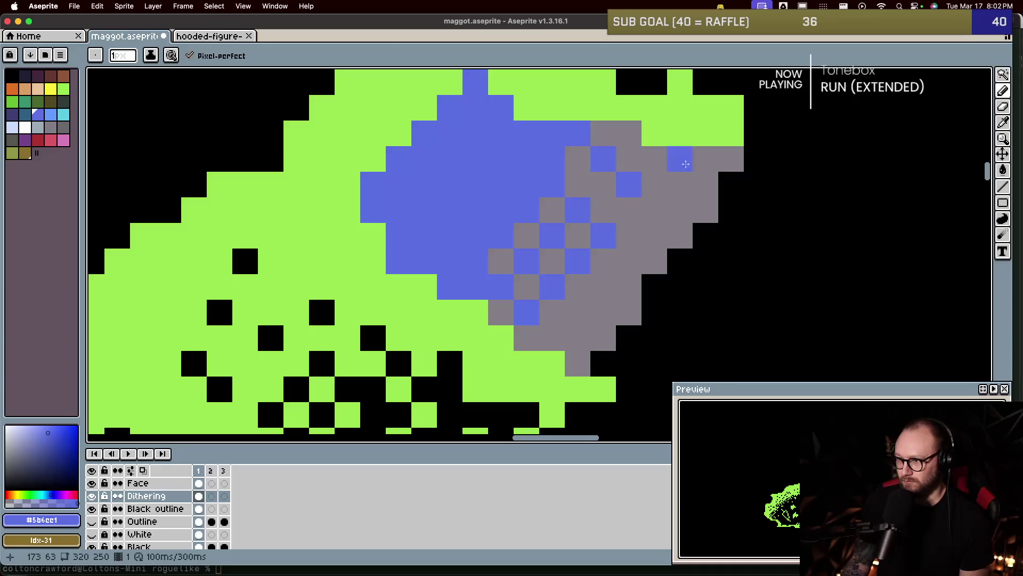
{"action": "left_click", "coordinate": [731, 158]}
{"action": "left_click", "coordinate": [680, 210]}
{"action": "left_click", "coordinate": [661, 232]}
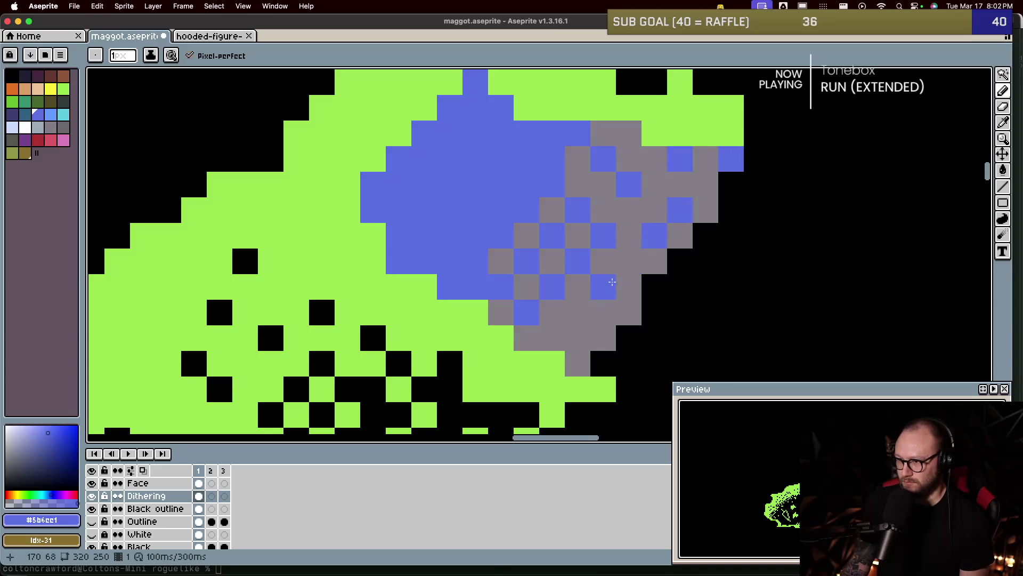
{"action": "left_click", "coordinate": [628, 286]}
{"action": "left_click", "coordinate": [577, 363]}
Checker grey dither pixels into the blue, including a short grey diagonal
{"action": "left_click", "coordinate": [552, 210], "text": "alt"}
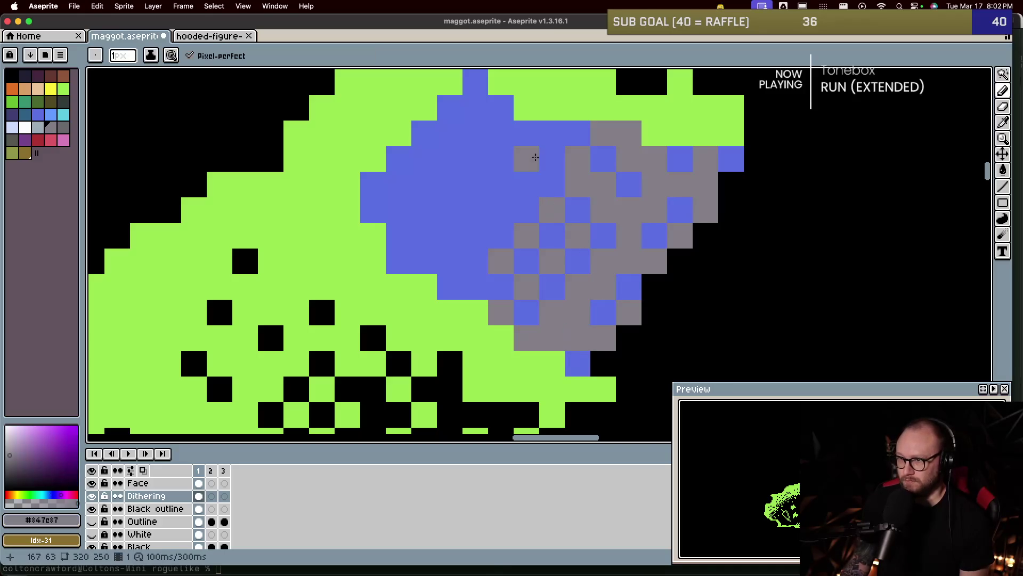
{"action": "left_click_drag", "start_coordinate": [536, 128], "coordinate": [482, 181]}
{"action": "left_click_drag", "start_coordinate": [470, 219], "coordinate": [449, 235]}
{"action": "left_click", "coordinate": [398, 235]}
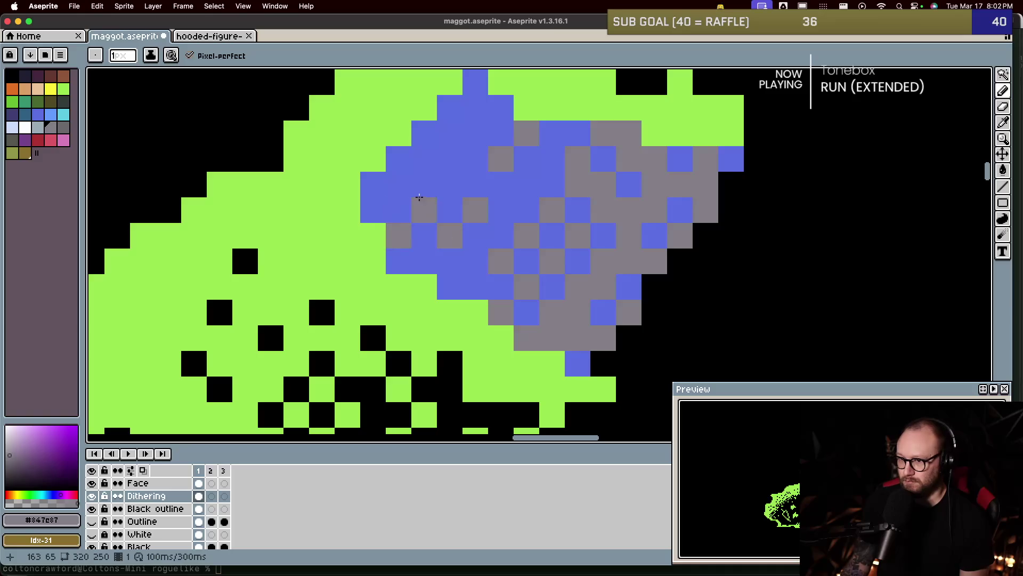
{"action": "left_click", "coordinate": [450, 158]}
{"action": "left_click", "coordinate": [475, 108]}
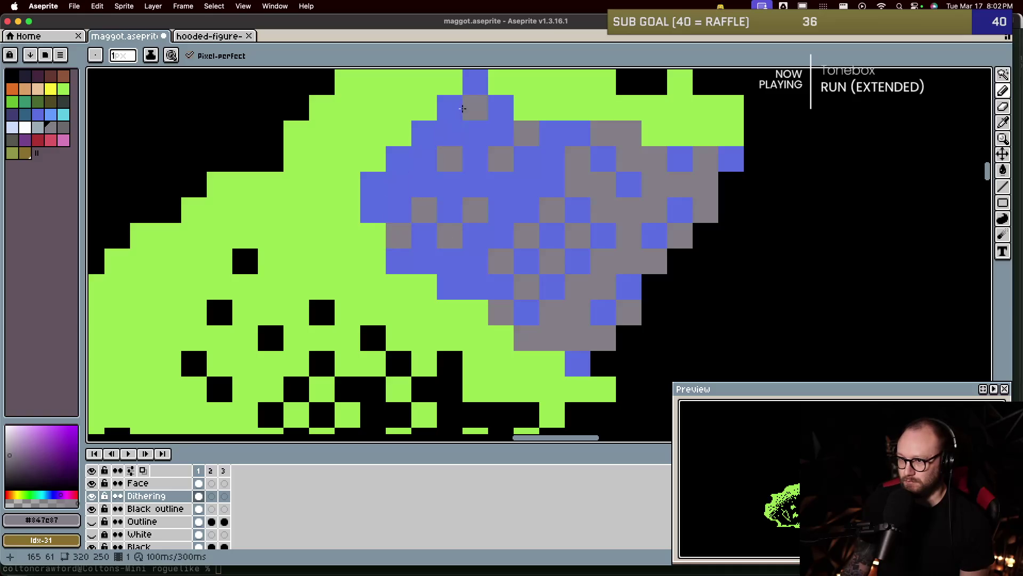
Dot one body-green pixel into the blue and turn off contiguous filling for the bucket
{"action": "left_click", "coordinate": [395, 110], "text": "alt"}
{"action": "left_click", "coordinate": [479, 154]}
{"action": "key", "text": "g"}
{"action": "left_click", "coordinate": [201, 56]}
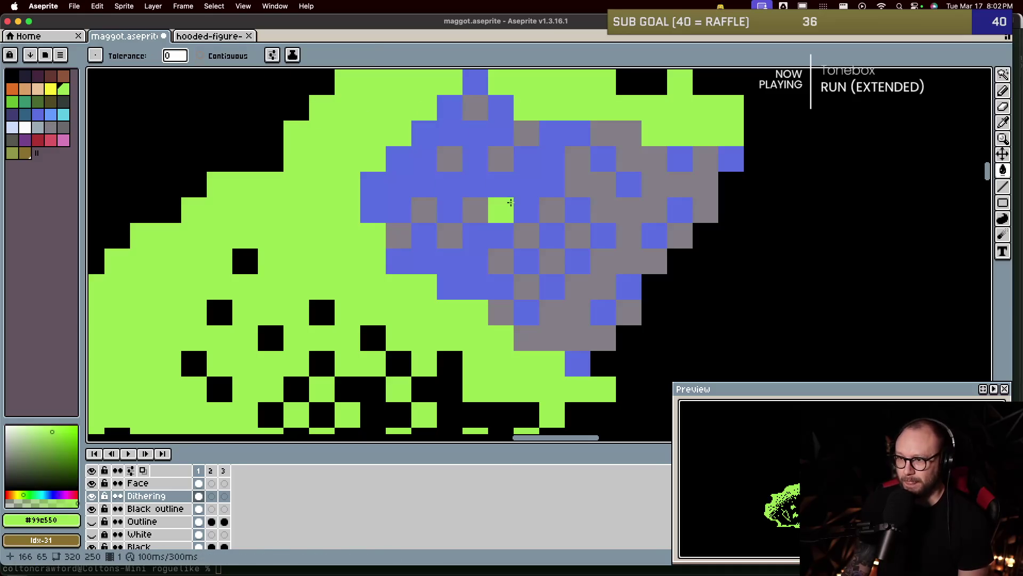
Turn every blue pixel green with the bucket and delete all grey pixels via Magic Wand
{"action": "left_click", "coordinate": [511, 203]}
{"action": "key", "text": "w"}
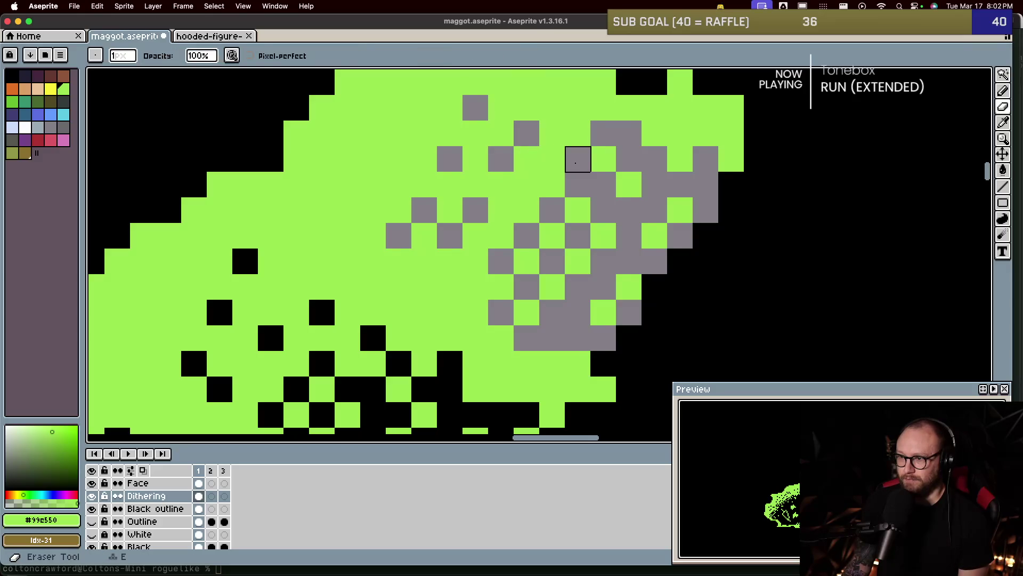
{"action": "left_click", "coordinate": [569, 155]}
{"action": "key", "text": "Delete"}
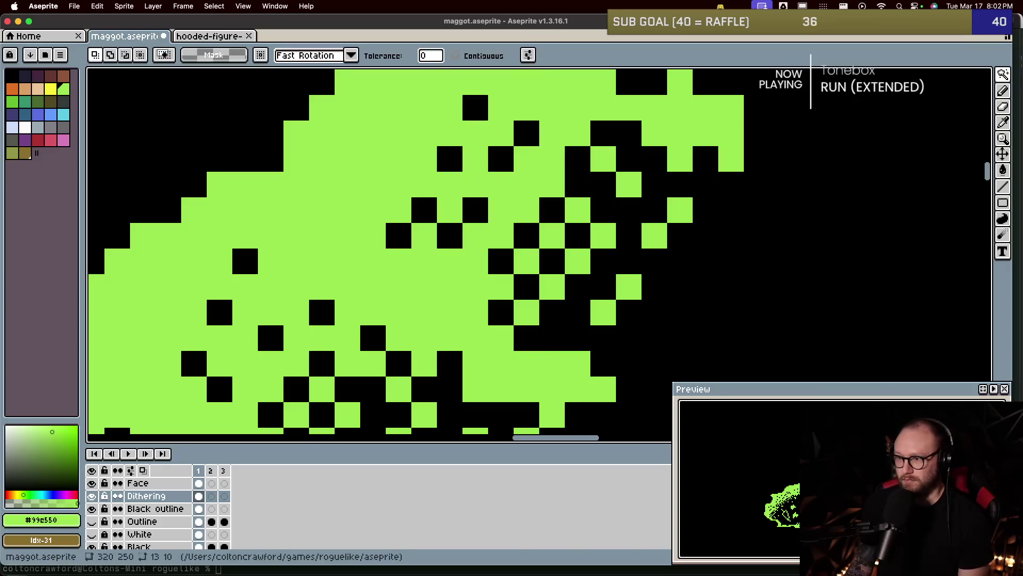
Zoom out to frame the whole maggot and toggle the Dithering layer's visibility to compare
{"action": "scroll", "coordinate": [628, 260], "scroll_direction": "down", "scroll_amount": 2}
{"action": "scroll", "coordinate": [629, 259], "scroll_direction": "down", "scroll_amount": 2}
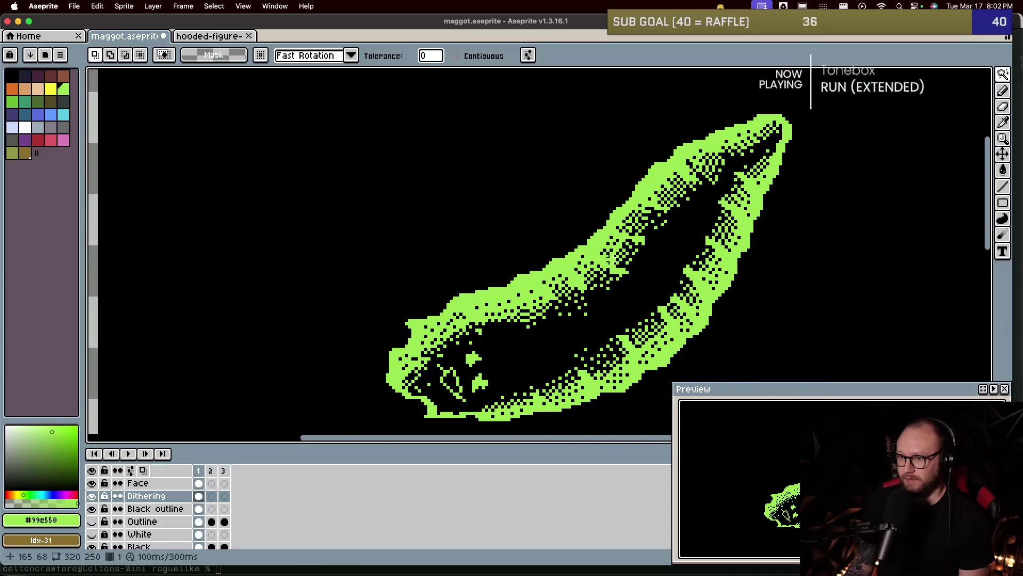
{"action": "scroll", "coordinate": [652, 250], "scroll_direction": "down", "scroll_amount": 1}
{"action": "left_click_drag", "start_coordinate": [638, 254], "coordinate": [520, 222]}
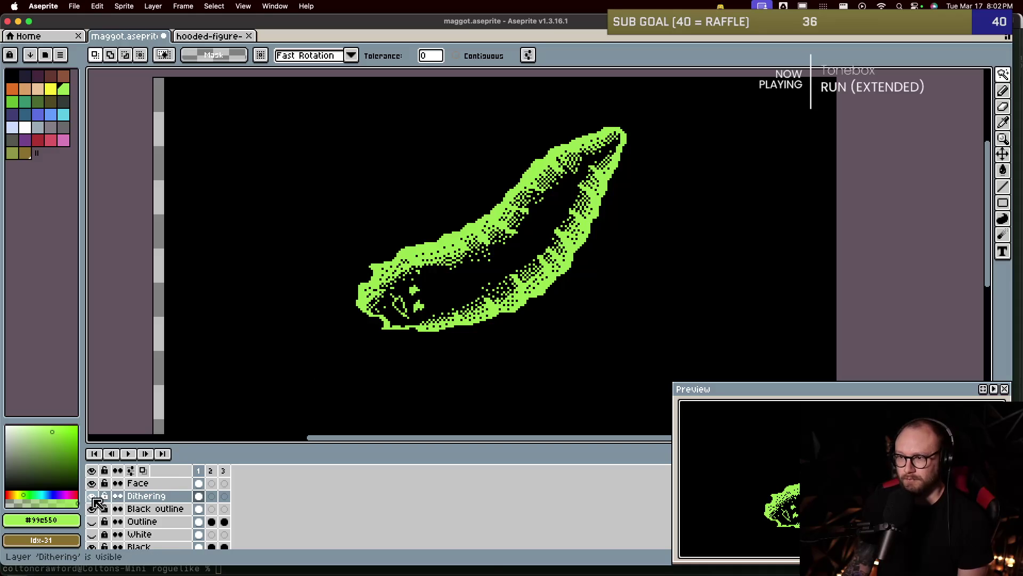
{"action": "left_click", "coordinate": [93, 496]}
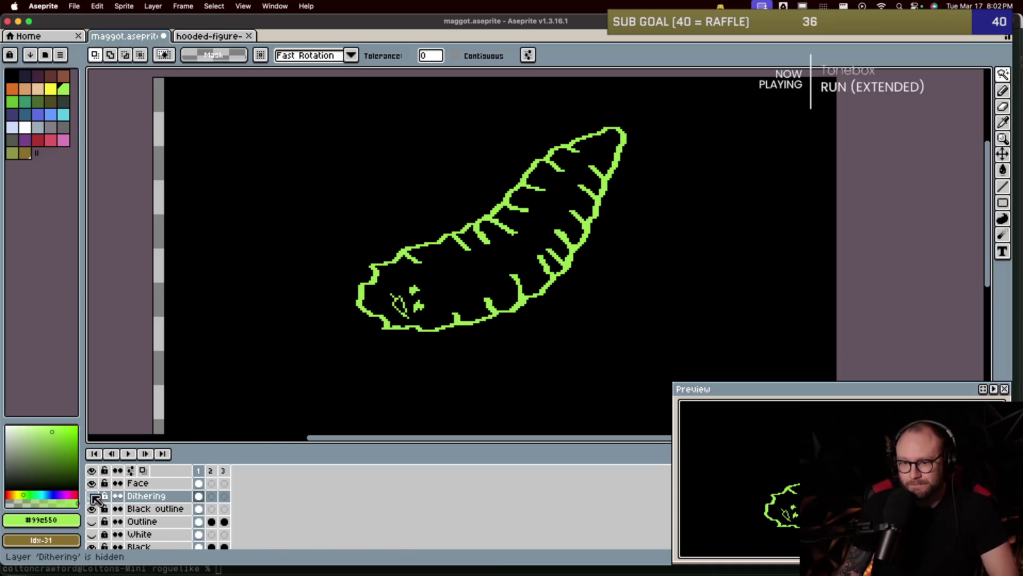
{"action": "left_click", "coordinate": [93, 496]}
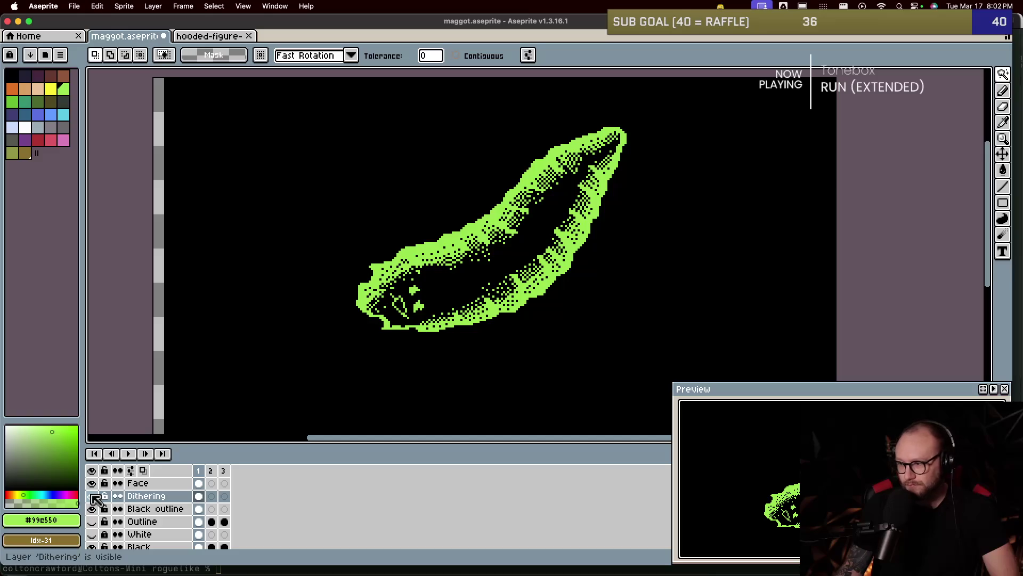